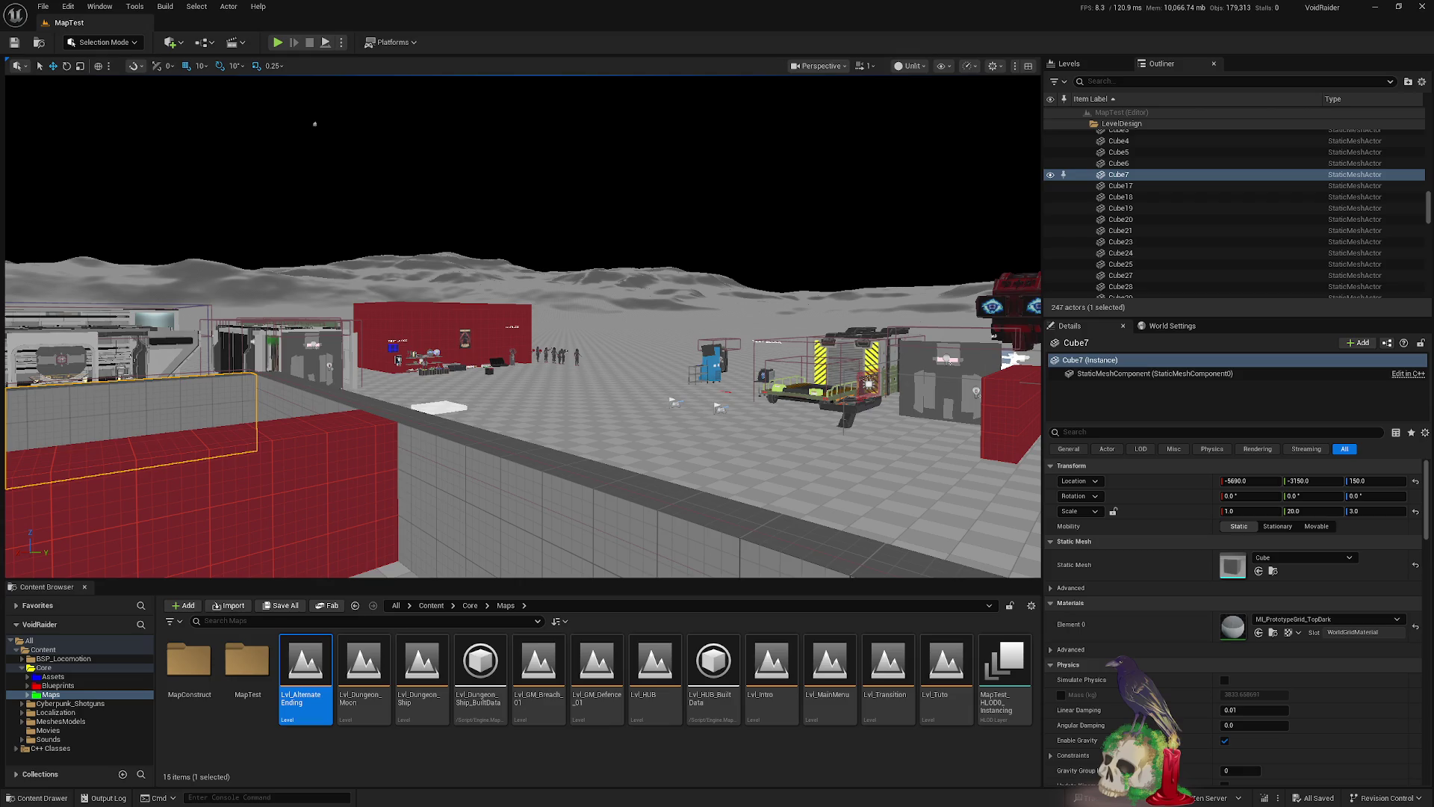
- Bring up the Windows Start menu over the finished MapTest blockout
key("super")
- Launch NVIDIA Broadcast from the hidden tray icons and quit it after the GPU error
left_click(1289, 794)
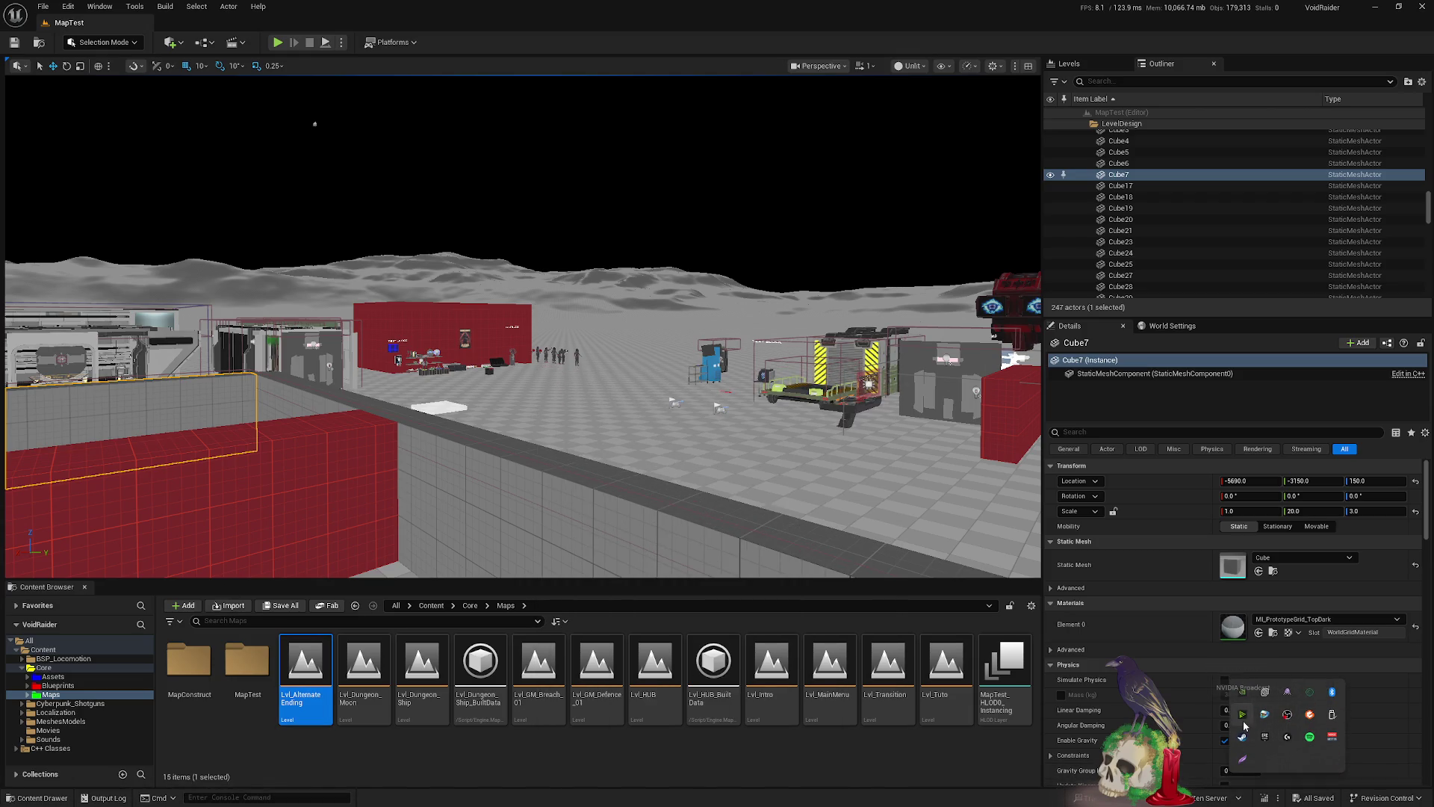
left_click(1243, 717)
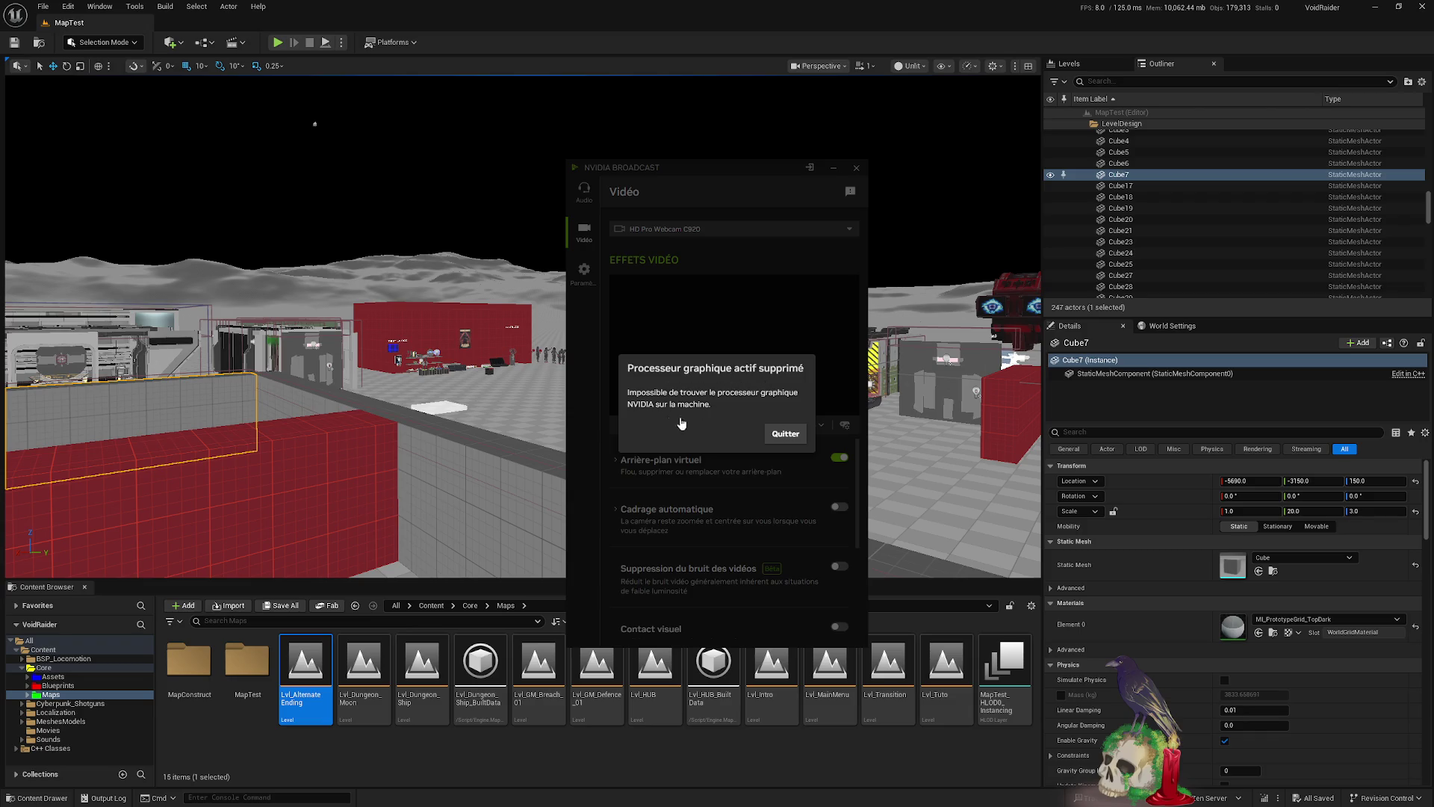
left_click(785, 433)
left_click(681, 424)
- Lower the Unreal Editor window to uncover the desktop and open the Logiciels folder
key("super")
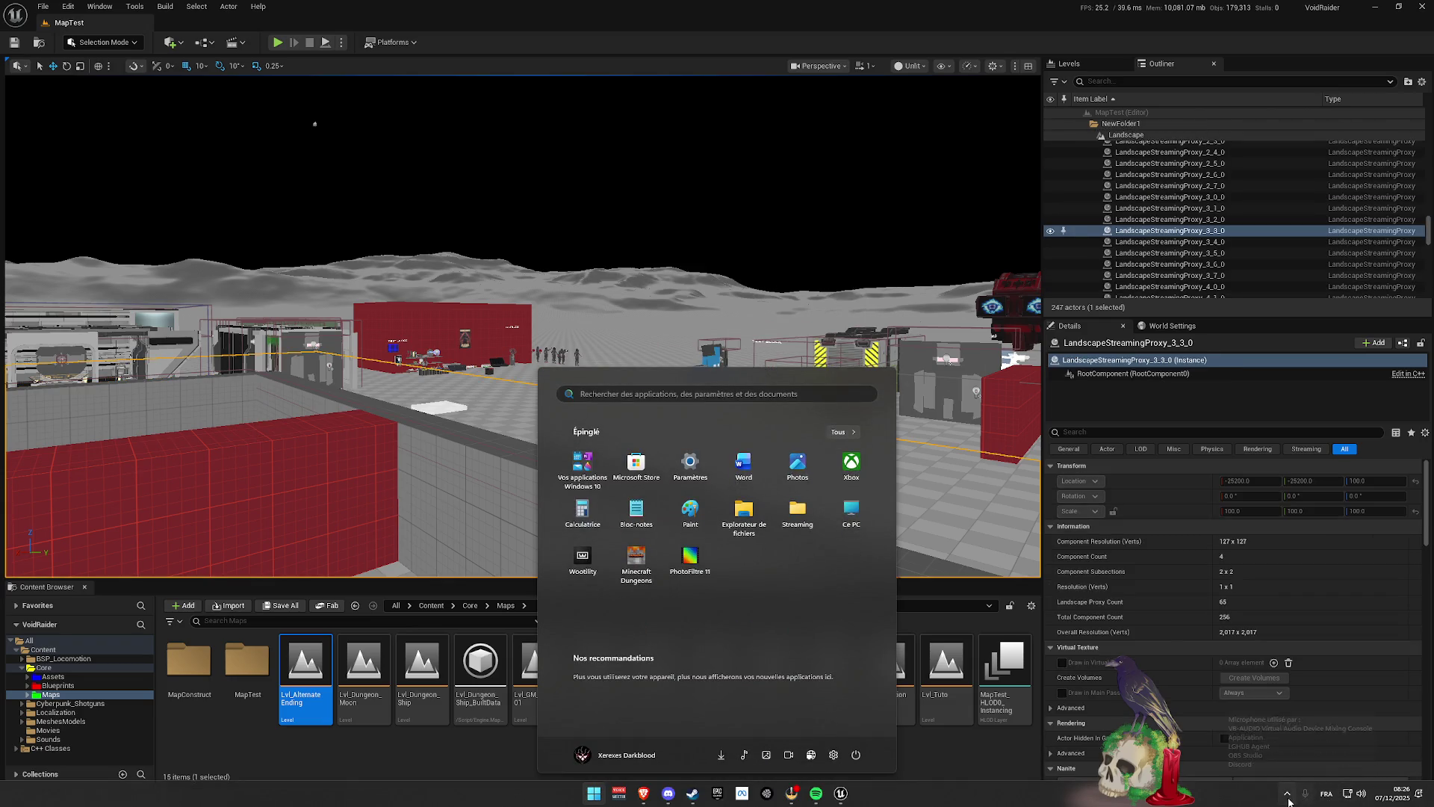
left_click(1287, 798)
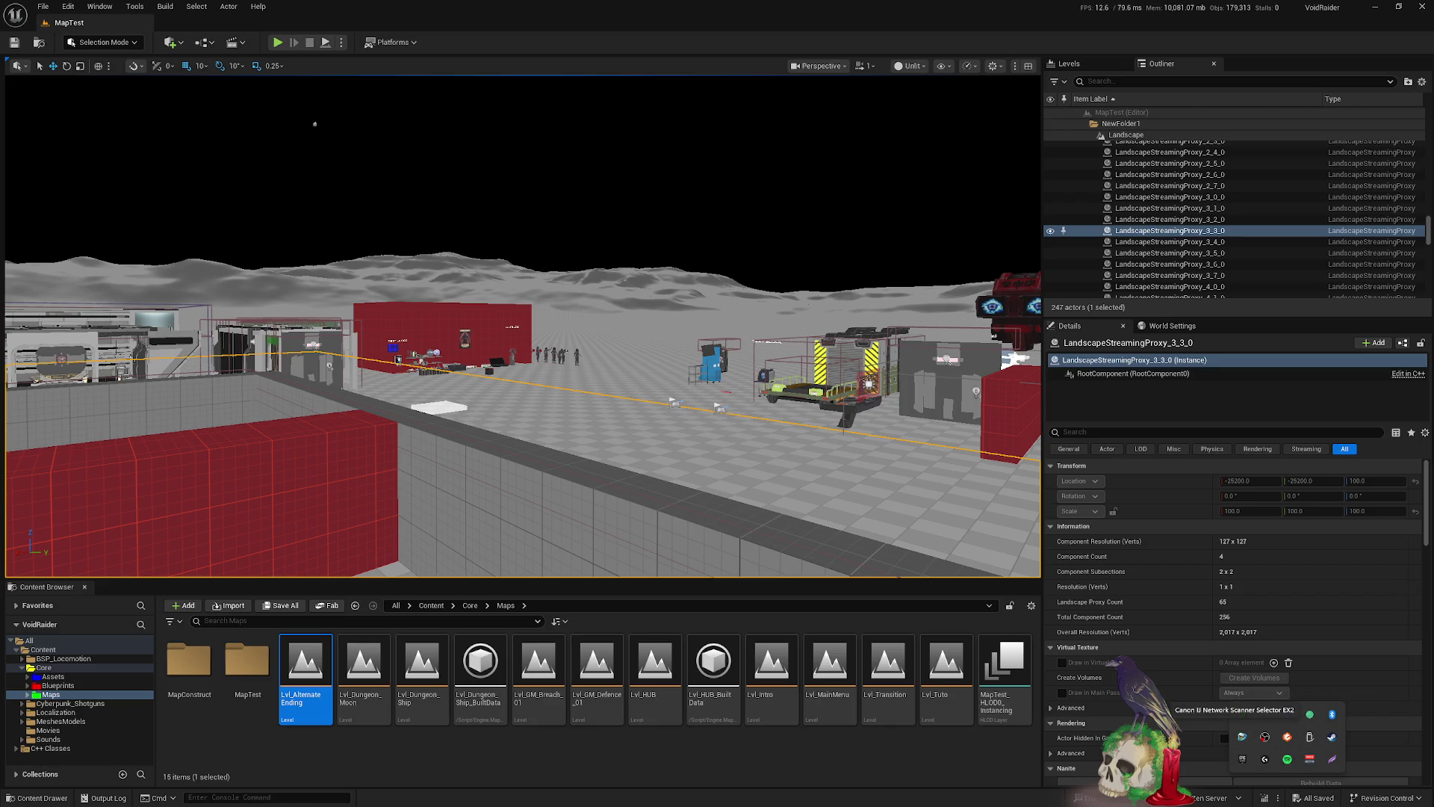
key("super")
mouse_move(843, 8)
left_mouse_down()
mouse_move(747, 12)
mouse_move(852, 394)
mouse_move(853, 693)
left_mouse_up()
double_click(183, 22)
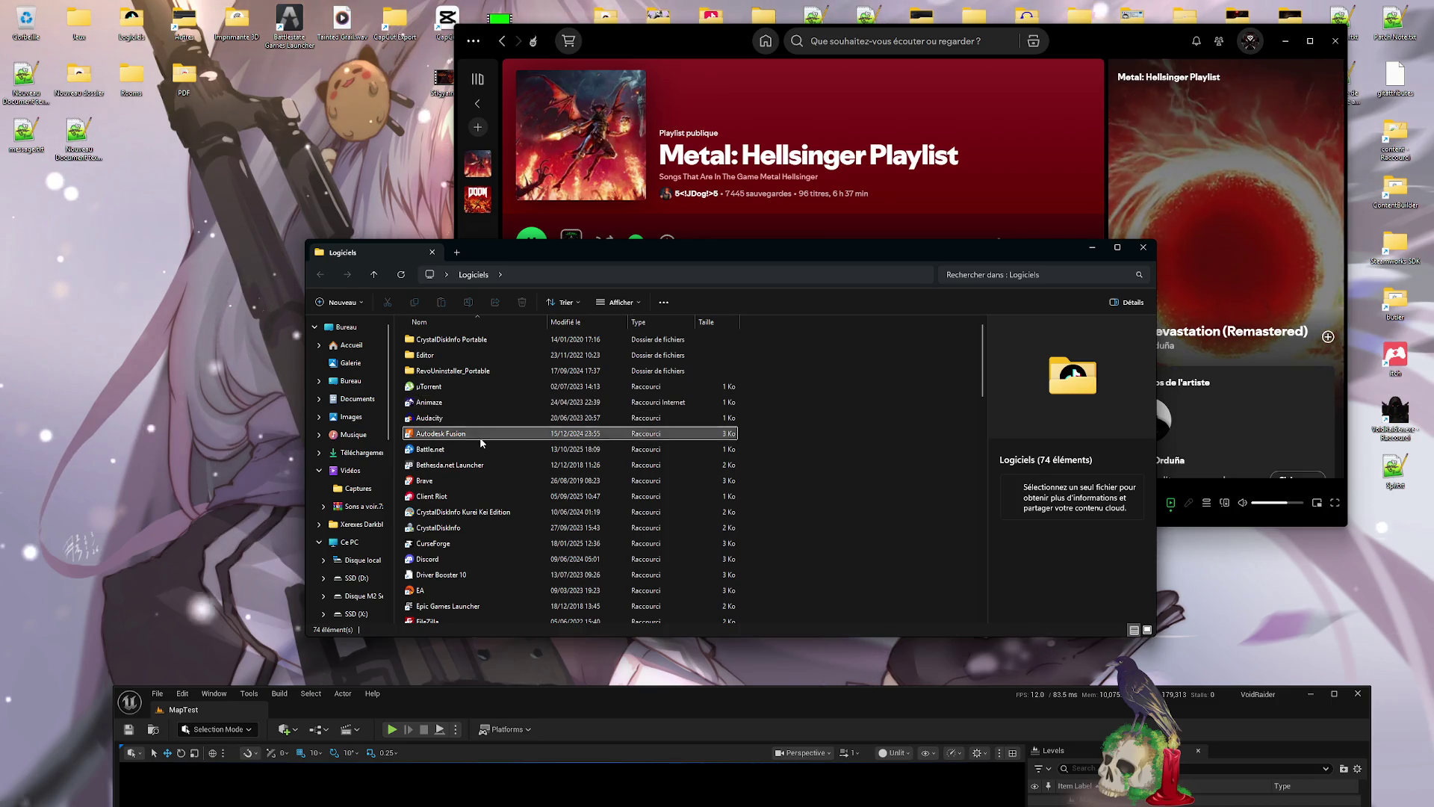
- Jump to the N entries in Logiciels and launch the NVIDIA Broadcast shortcut
key("n")
left_click(463, 387)
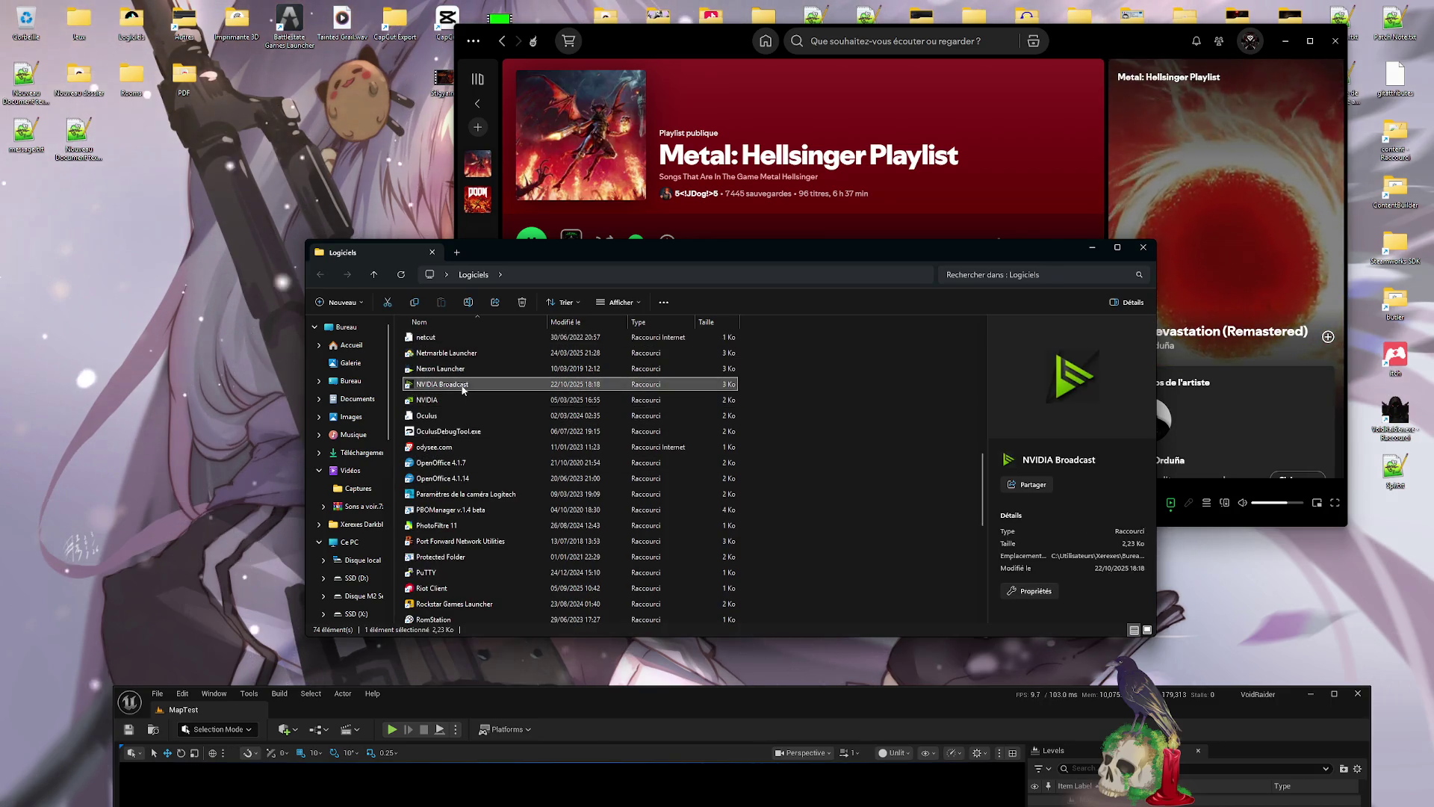
key("ctrl+w")
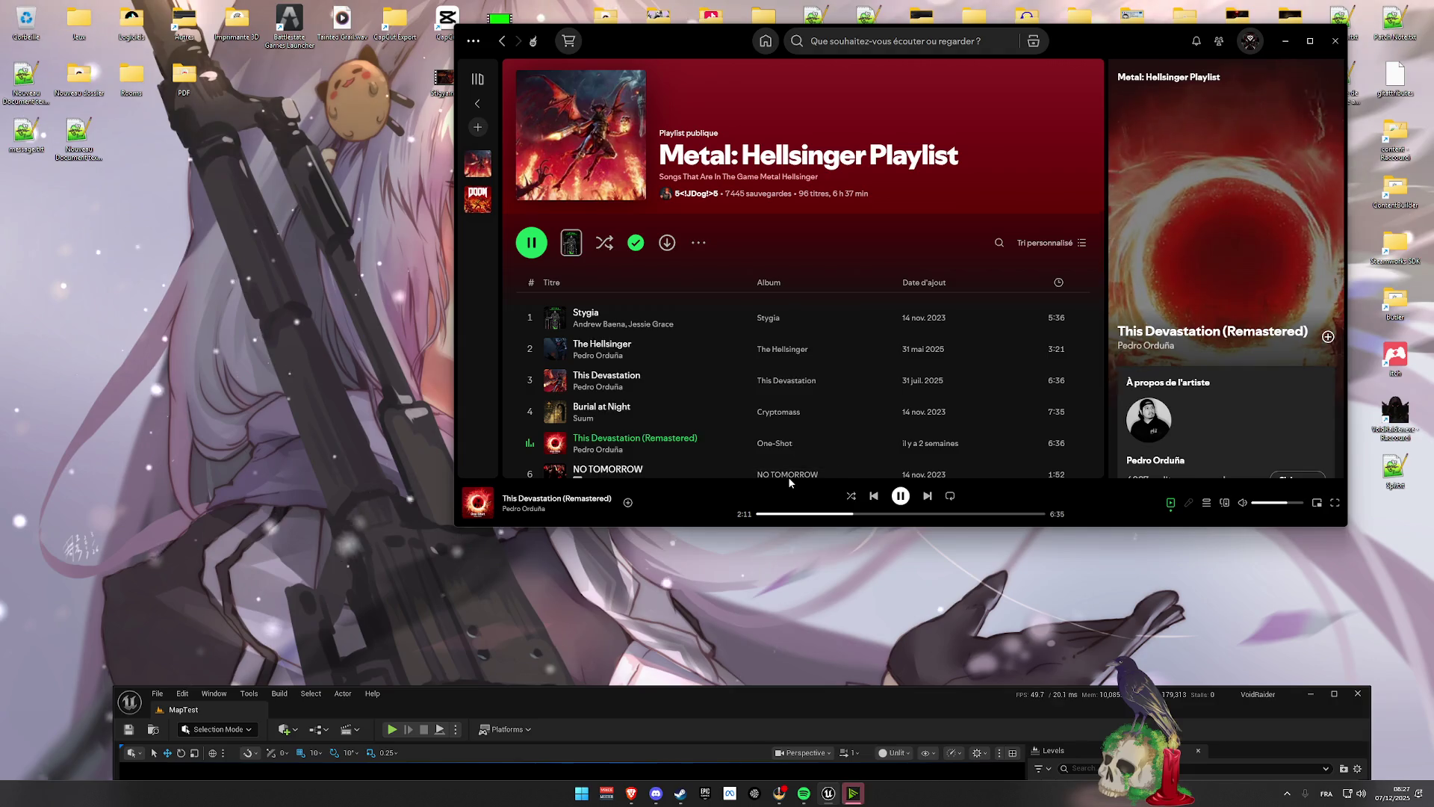
- Turn on the webcam preview on the Vidéo effects page, then close NVIDIA Broadcast
scroll(789, 482, "down", 3)
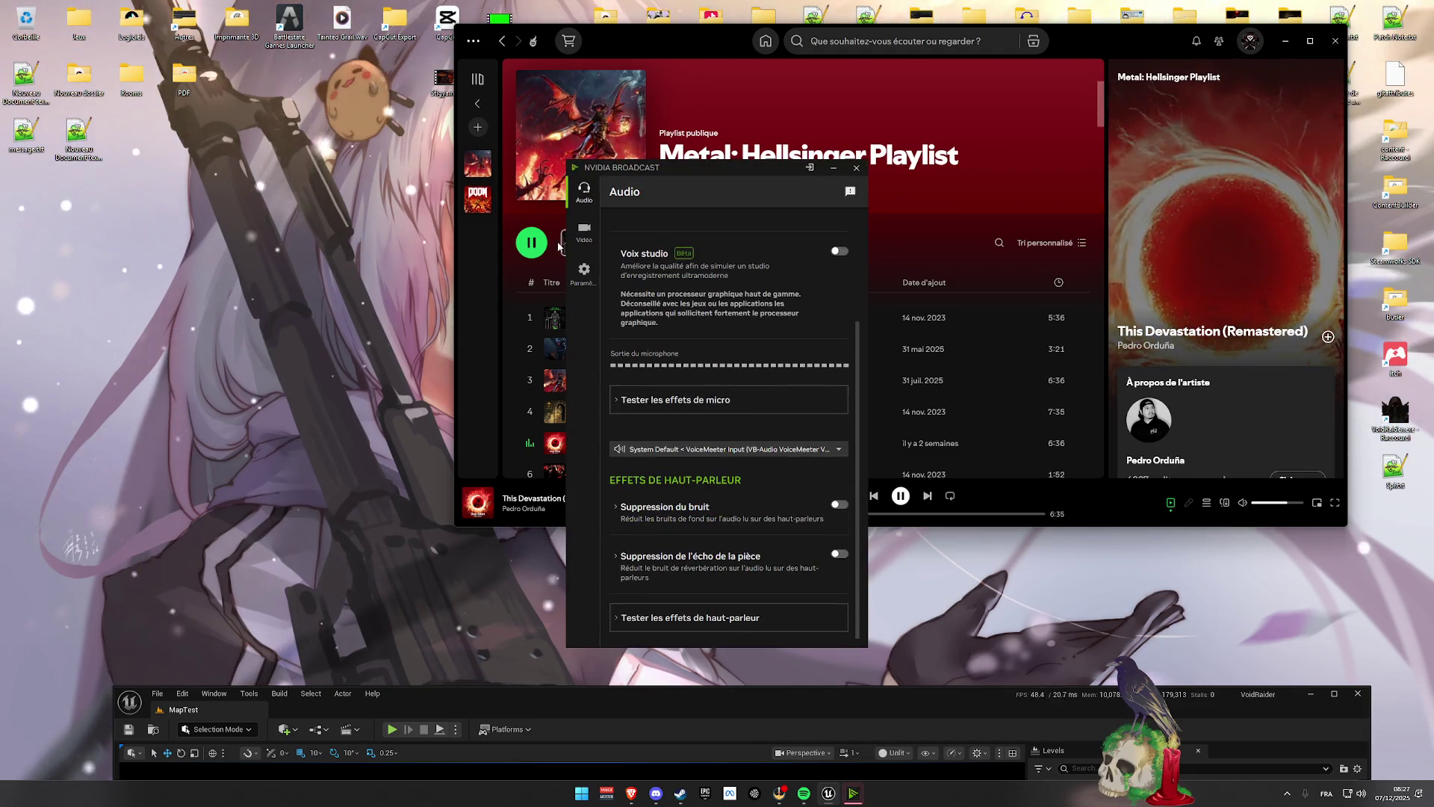
left_click(576, 241)
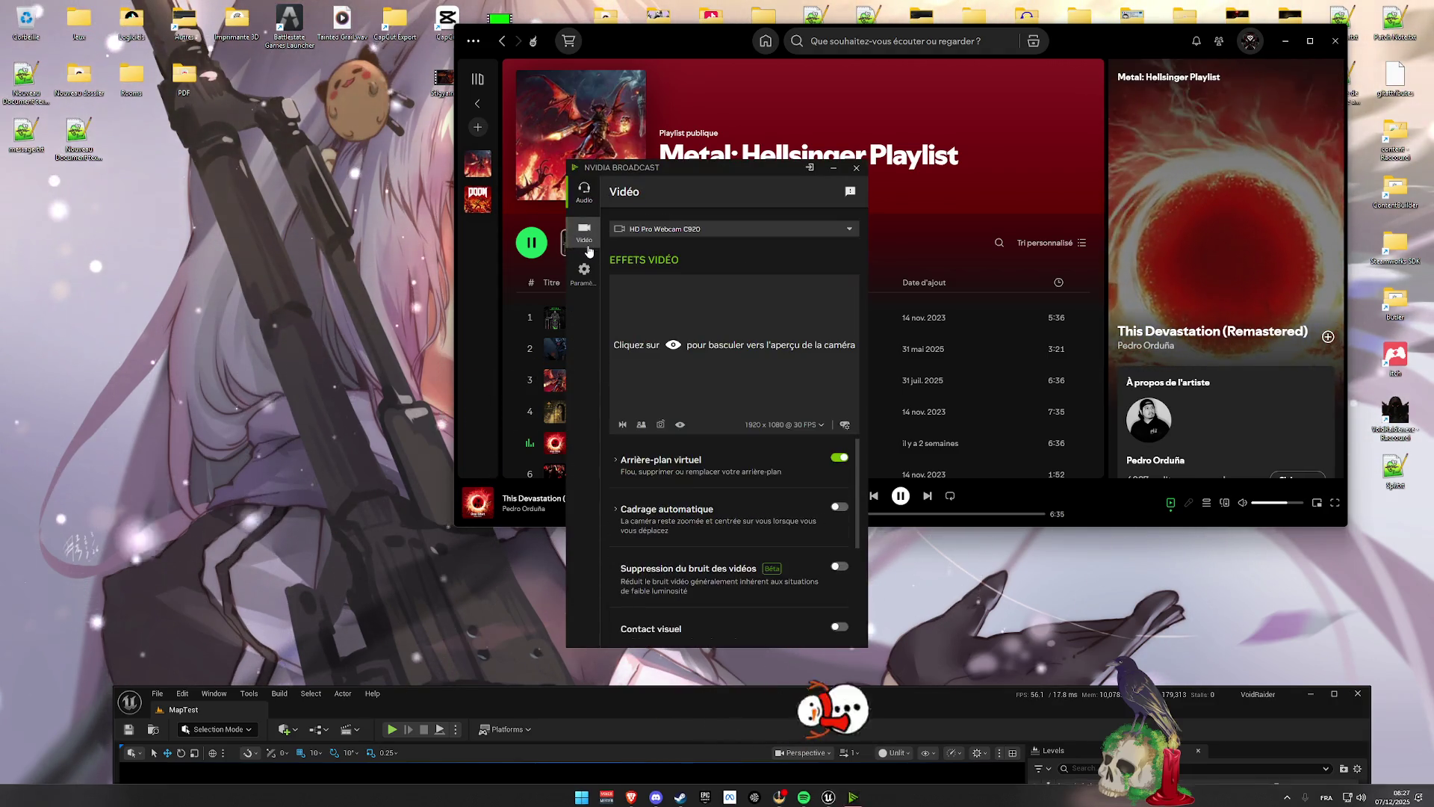
left_click(674, 346)
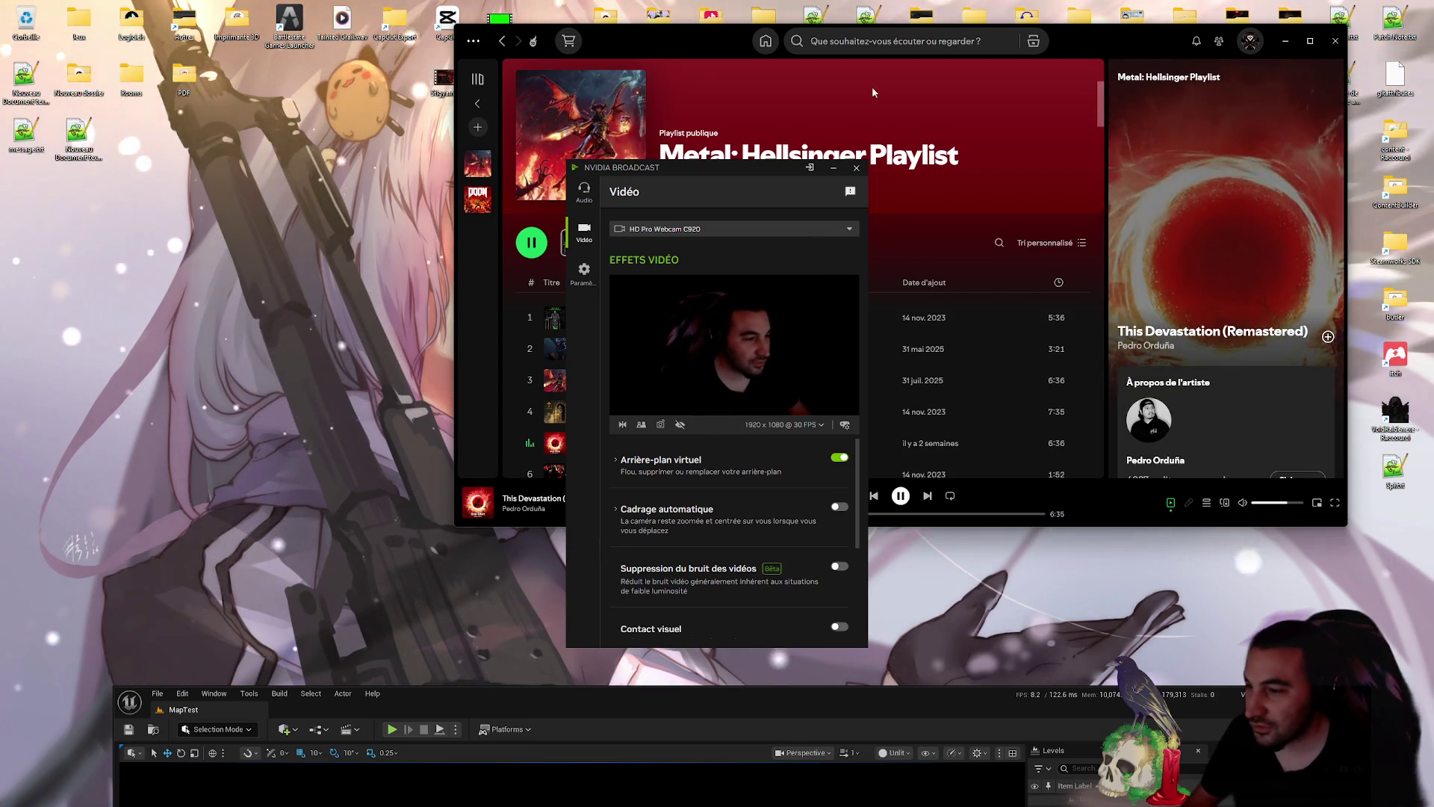
scroll(722, 635, "down", 4)
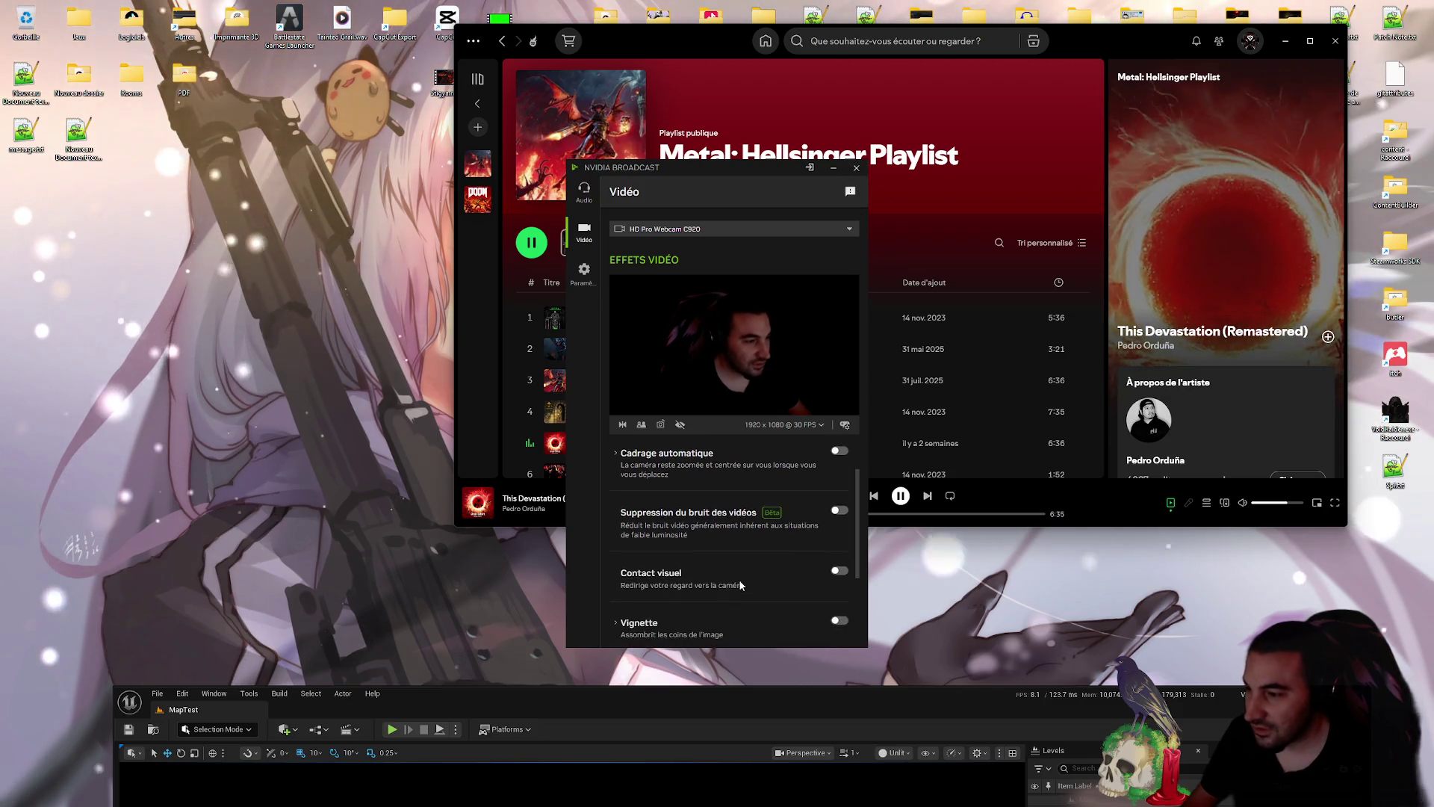
left_click(856, 167)
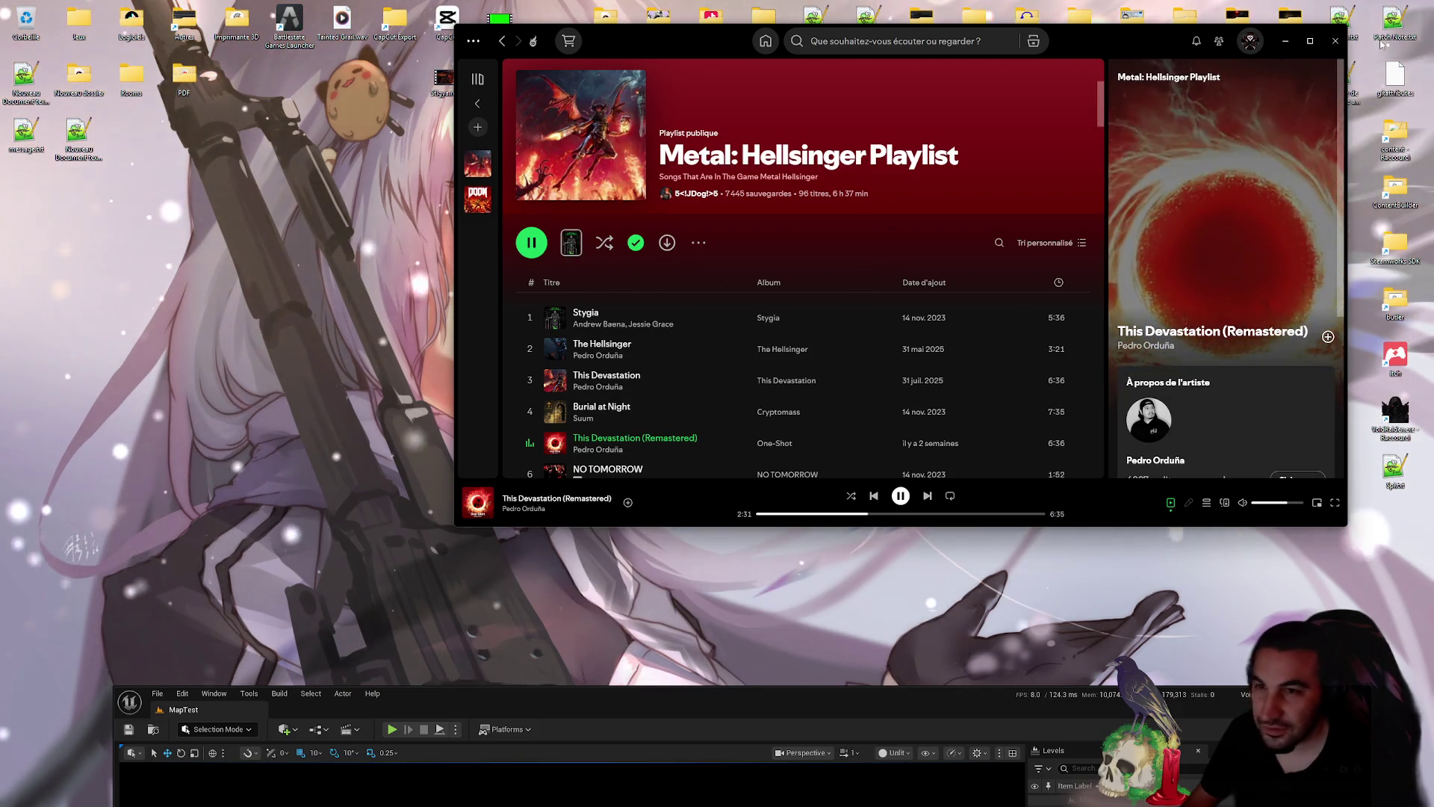
left_click(1285, 41)
- Drag the Unreal Editor window back up to the top so it fills the screen
mouse_move(847, 715)
left_mouse_down()
mouse_move(894, 93)
mouse_move(862, 47)
mouse_move(862, 2)
left_mouse_up()
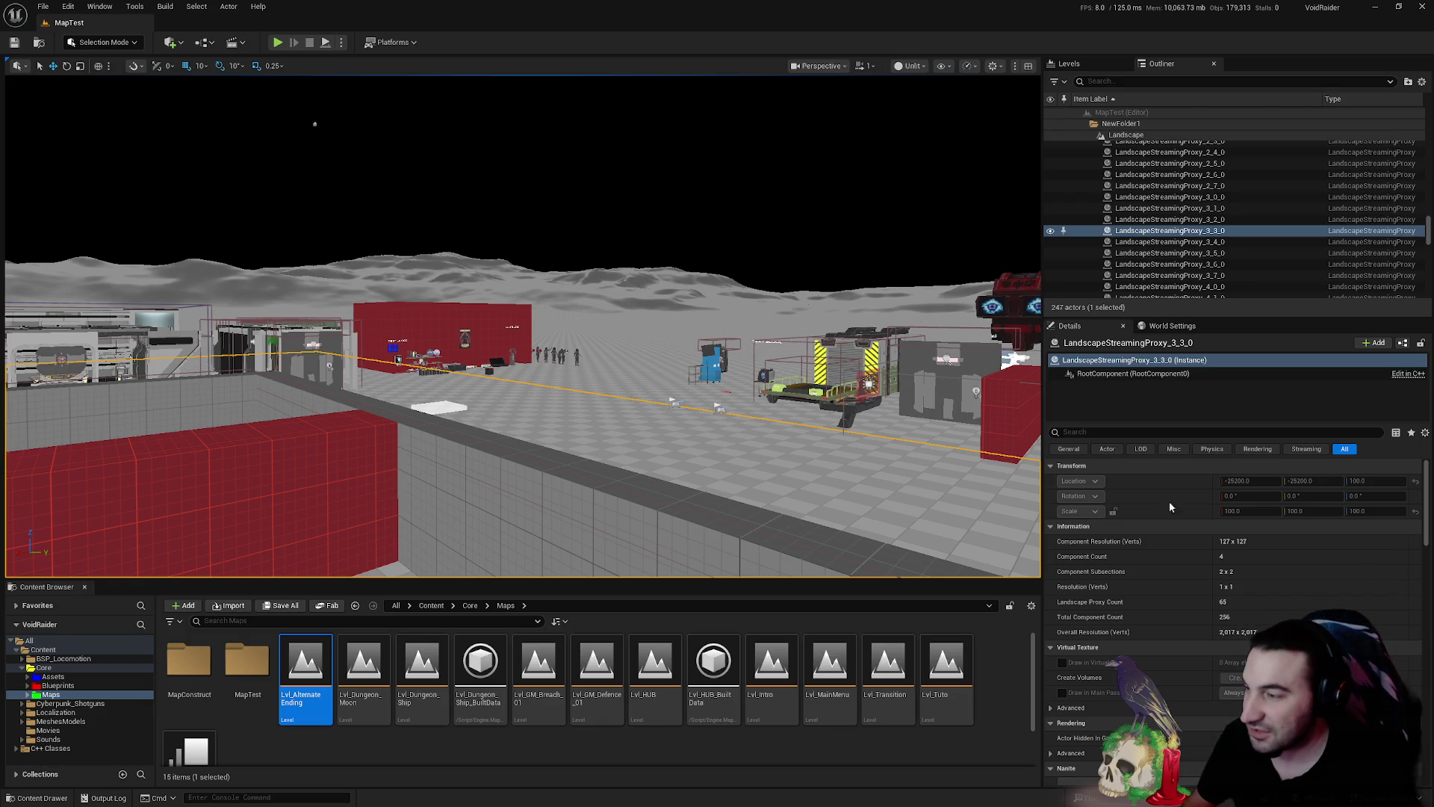
- Frame the landscape and fly past the red wall, ship, station, mech and red building
key("f")
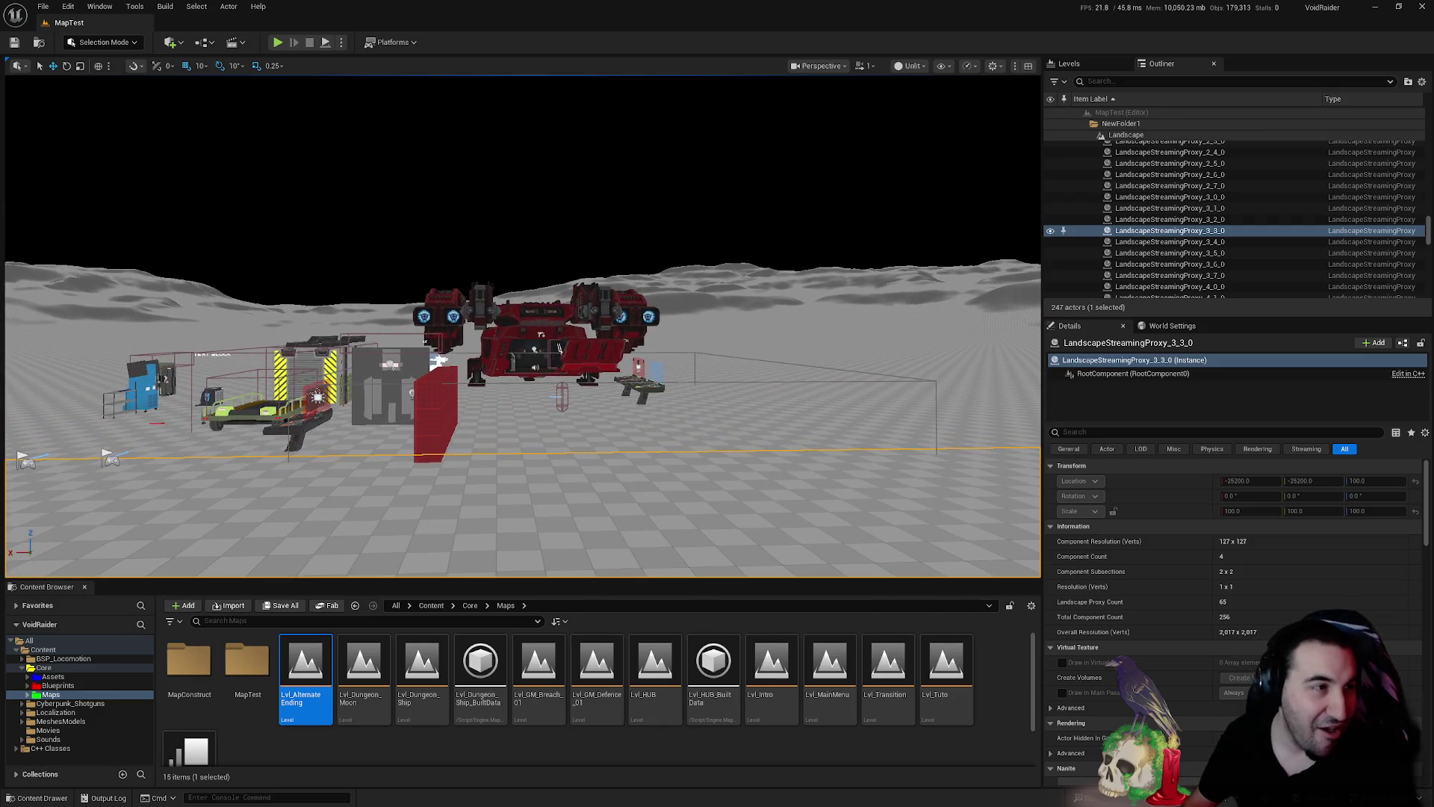
mouse_move(523, 224)
left_mouse_down()
mouse_move(198, 150)
mouse_move(762, 112)
mouse_move(807, 71)
left_mouse_up()
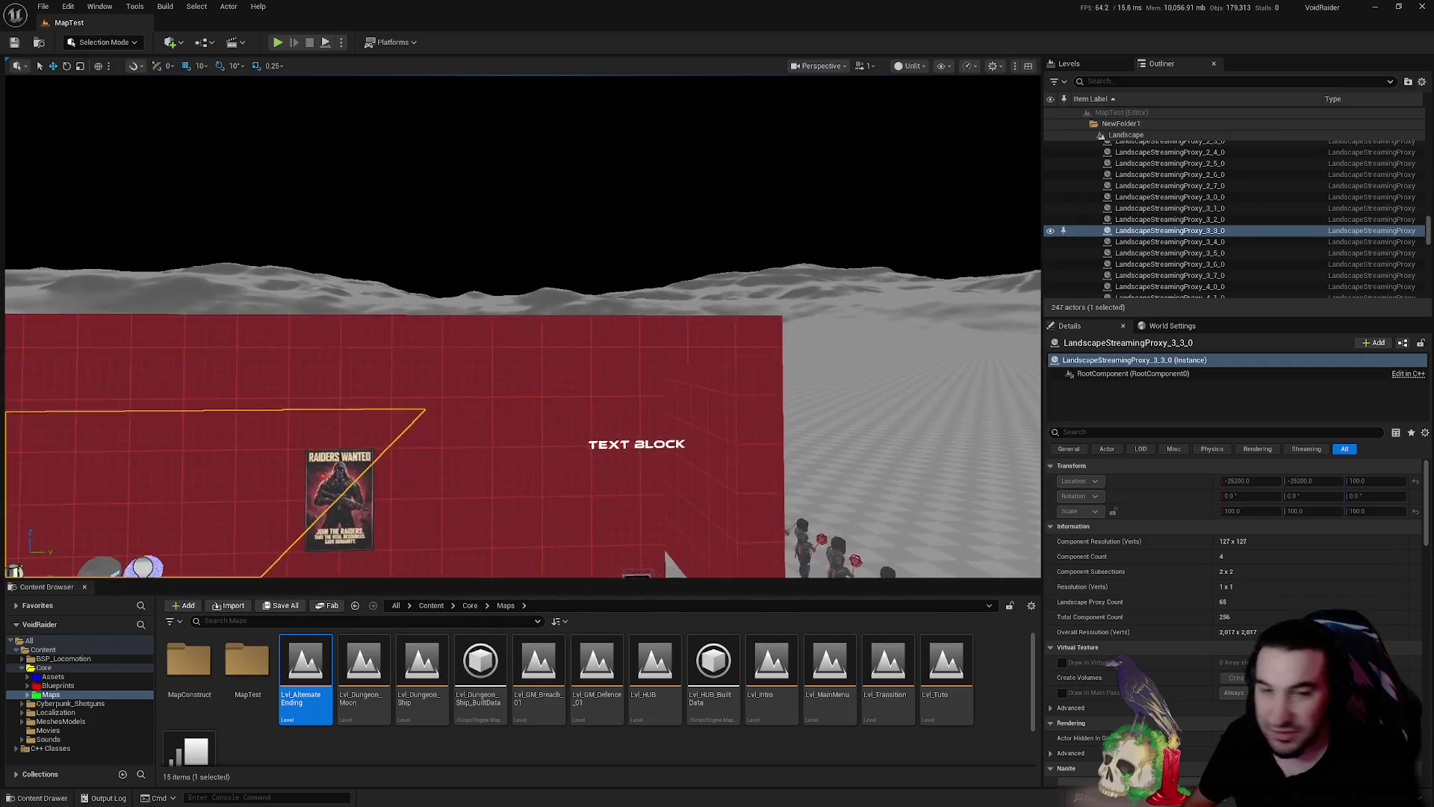
mouse_move(691, 371)
left_mouse_down()
mouse_move(635, 374)
mouse_move(691, 371)
mouse_move(674, 323)
mouse_move(643, 336)
mouse_move(672, 349)
left_mouse_up()
left_click_drag(482, 392, 482, 392)
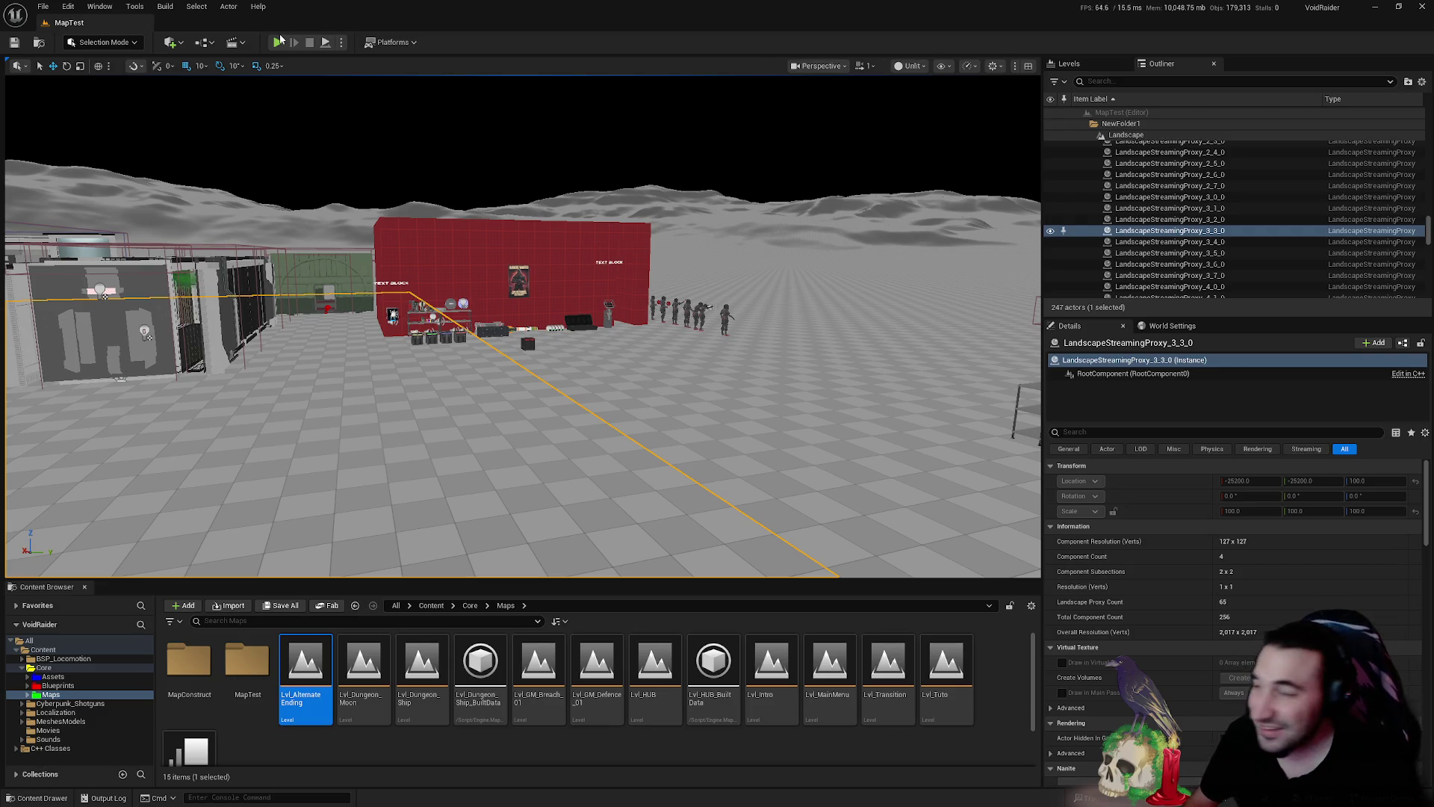
mouse_move(564, 325)
left_mouse_down()
mouse_move(579, 261)
mouse_move(620, 274)
mouse_move(572, 265)
mouse_move(523, 280)
mouse_move(562, 274)
mouse_move(538, 298)
mouse_move(555, 321)
left_mouse_up()
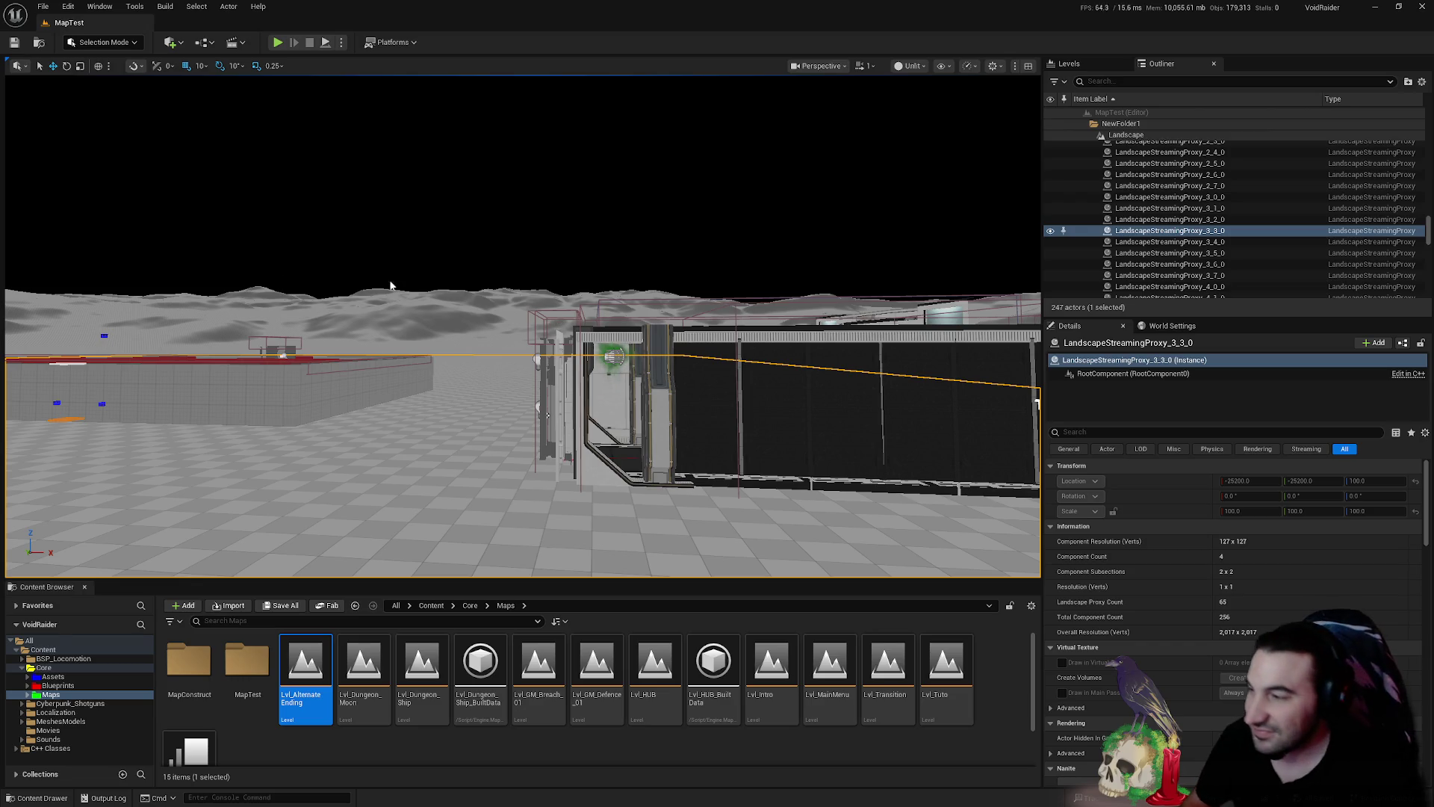
mouse_move(555, 322)
left_mouse_down()
mouse_move(358, 291)
mouse_move(321, 216)
mouse_move(383, 271)
left_mouse_up()
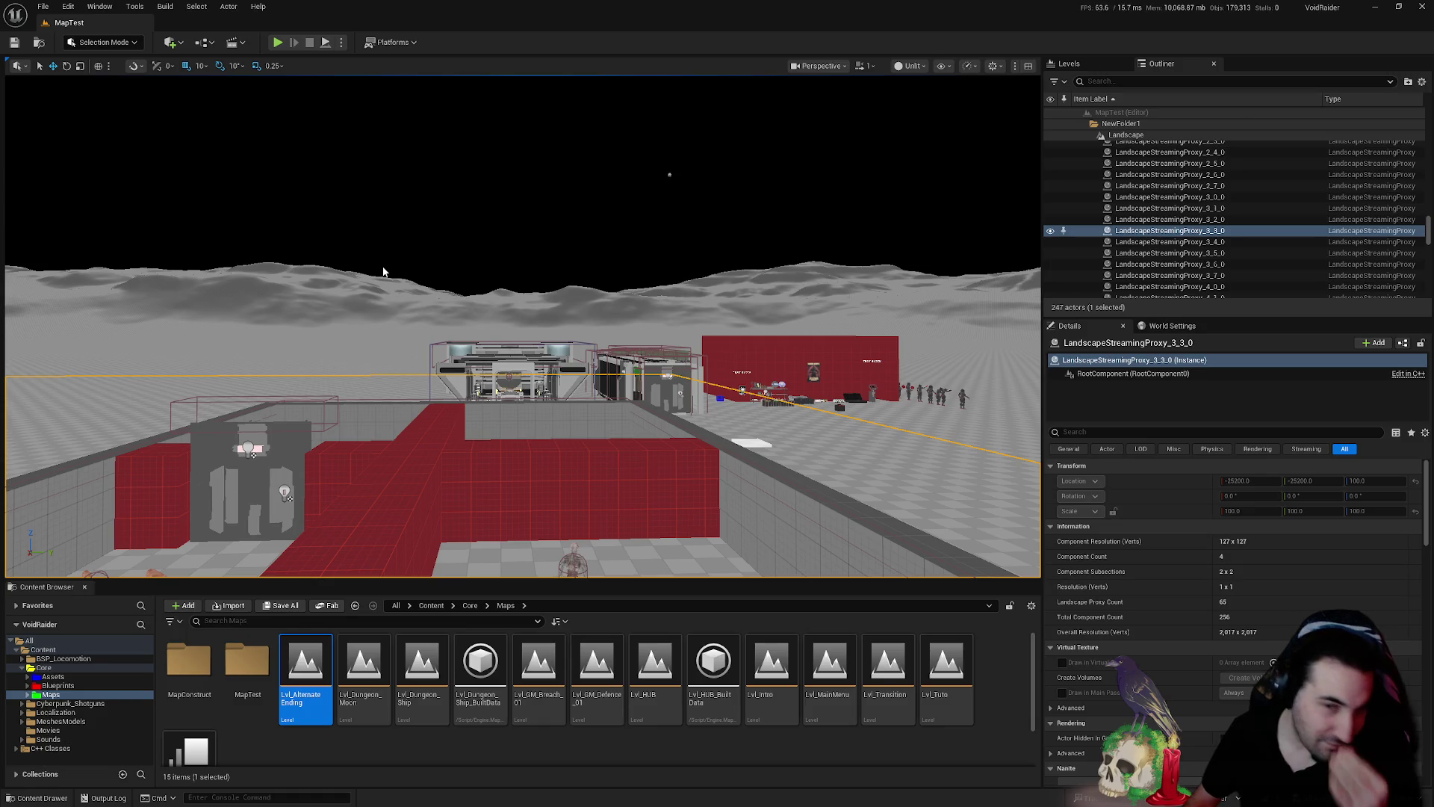
left_click_drag(609, 413, 1004, 435)
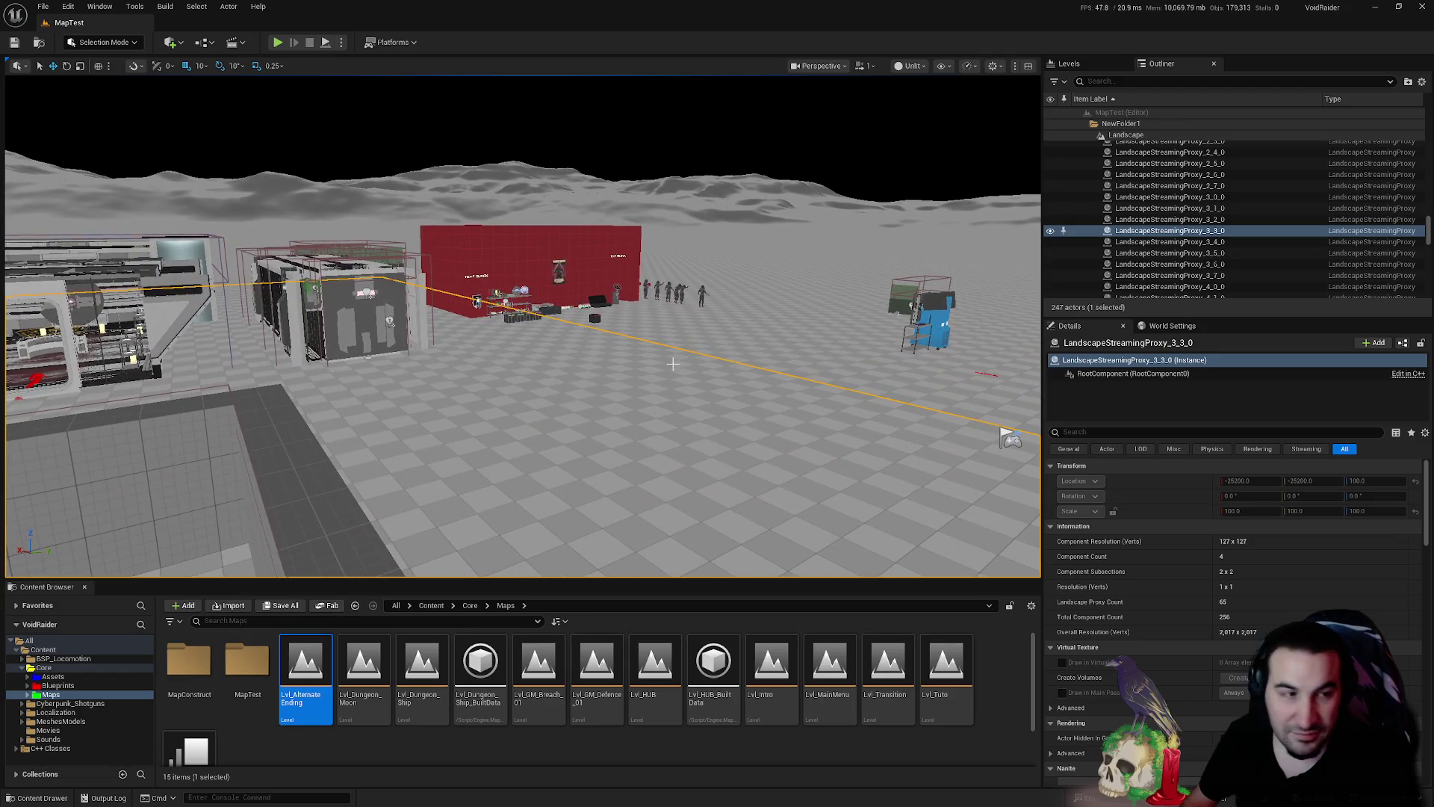
key("super")
mouse_move(670, 795)
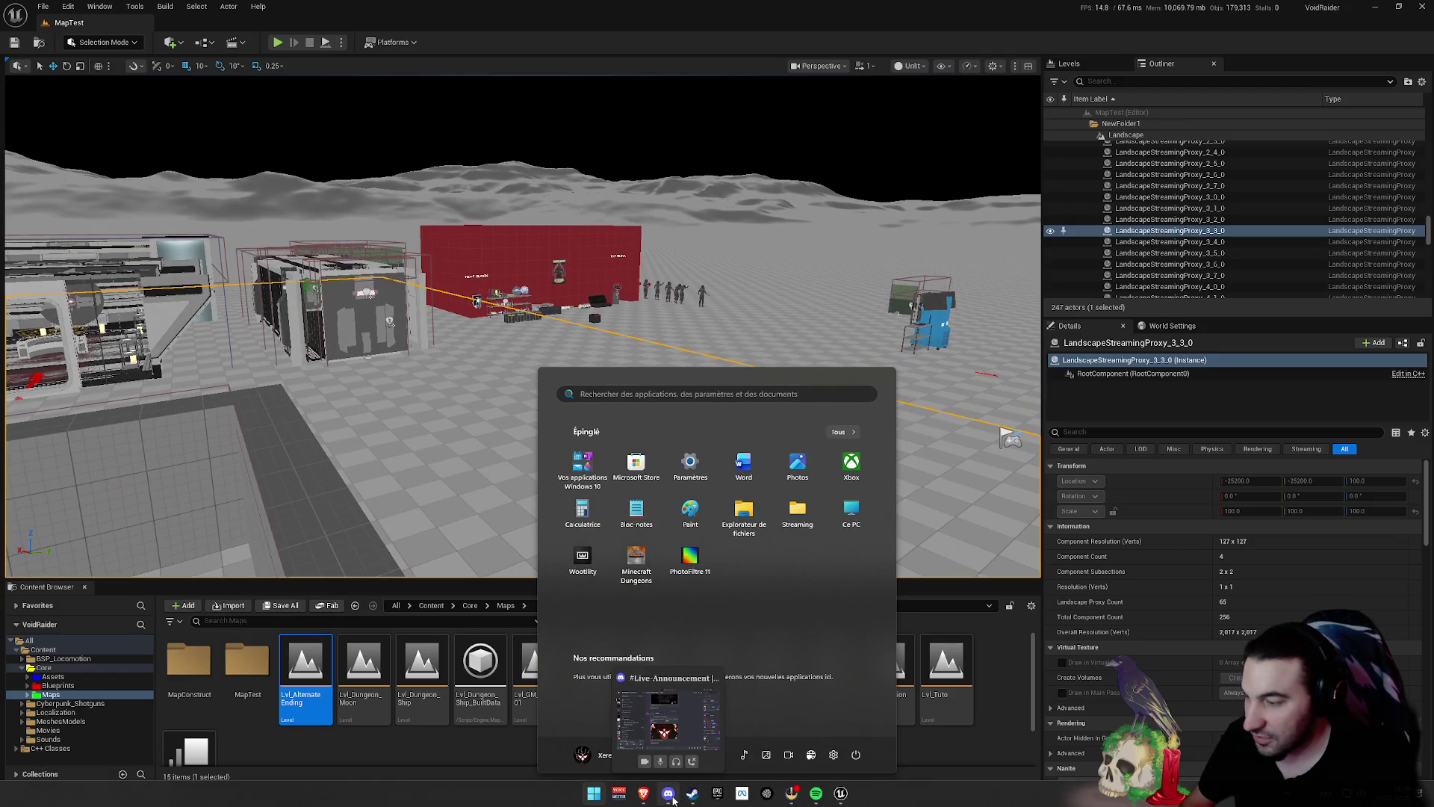
- Dismiss the Windows Start menu with the Windows key to return to the editor
key("super")
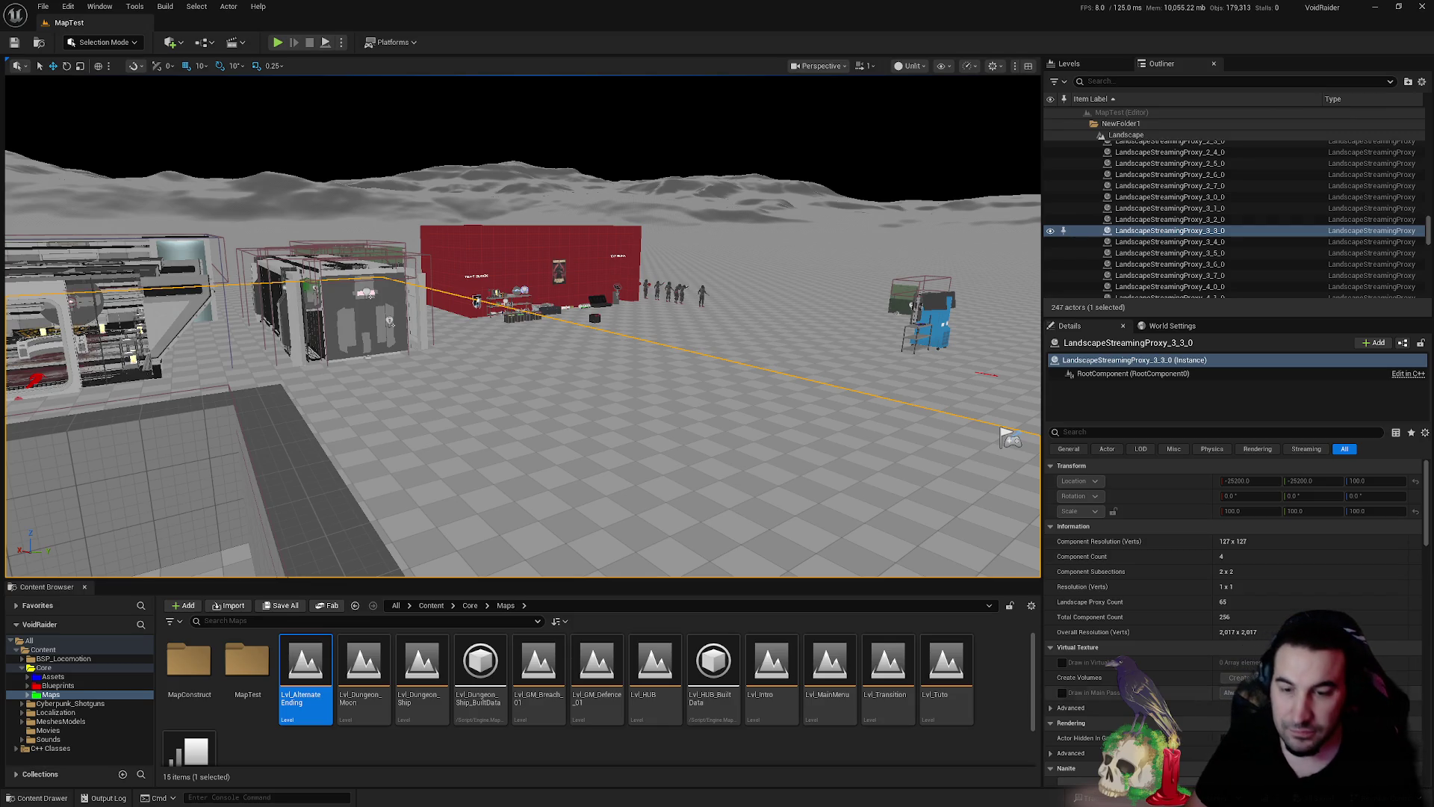
- Open the Windows Start menu with the Windows key over the editor
key("super")
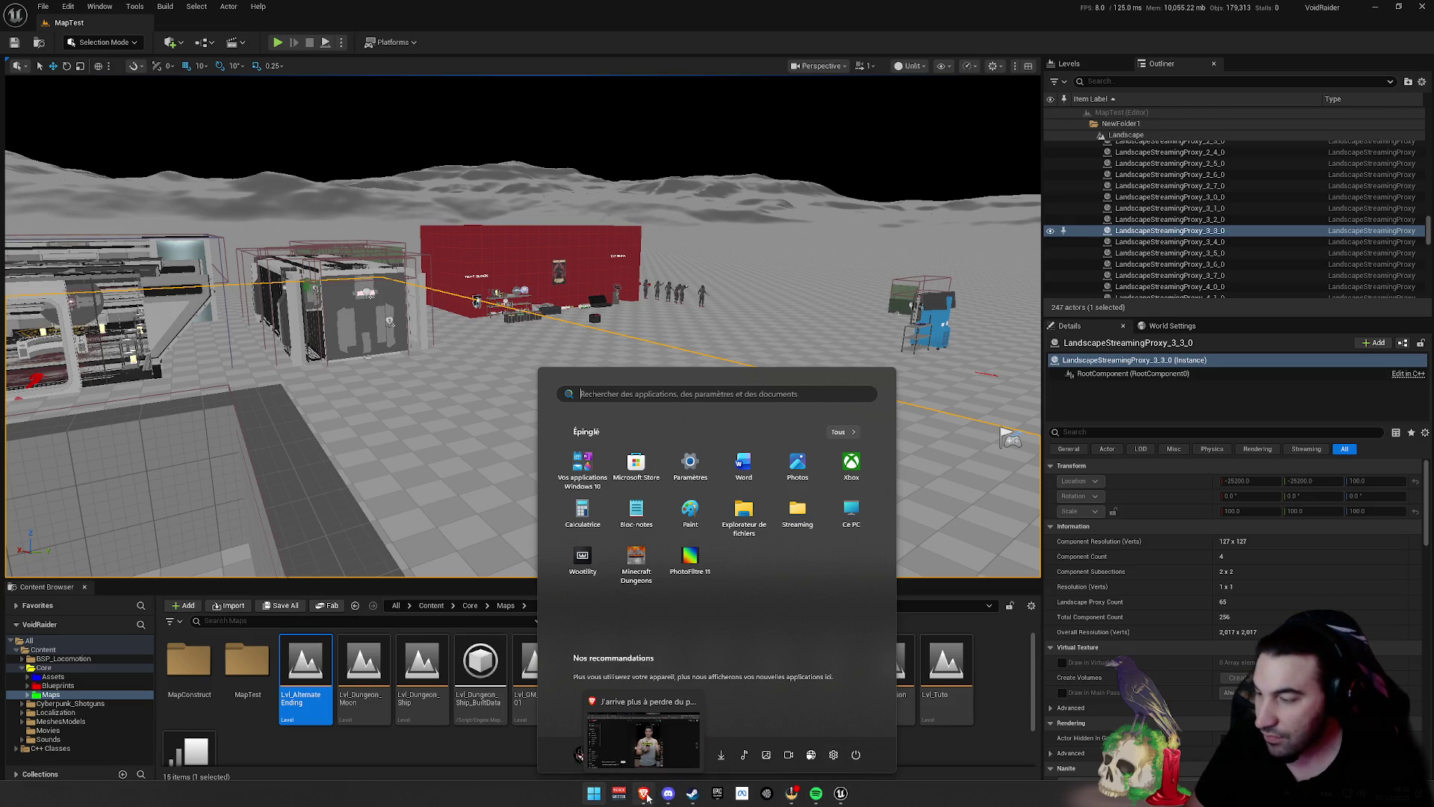
key("Escape")
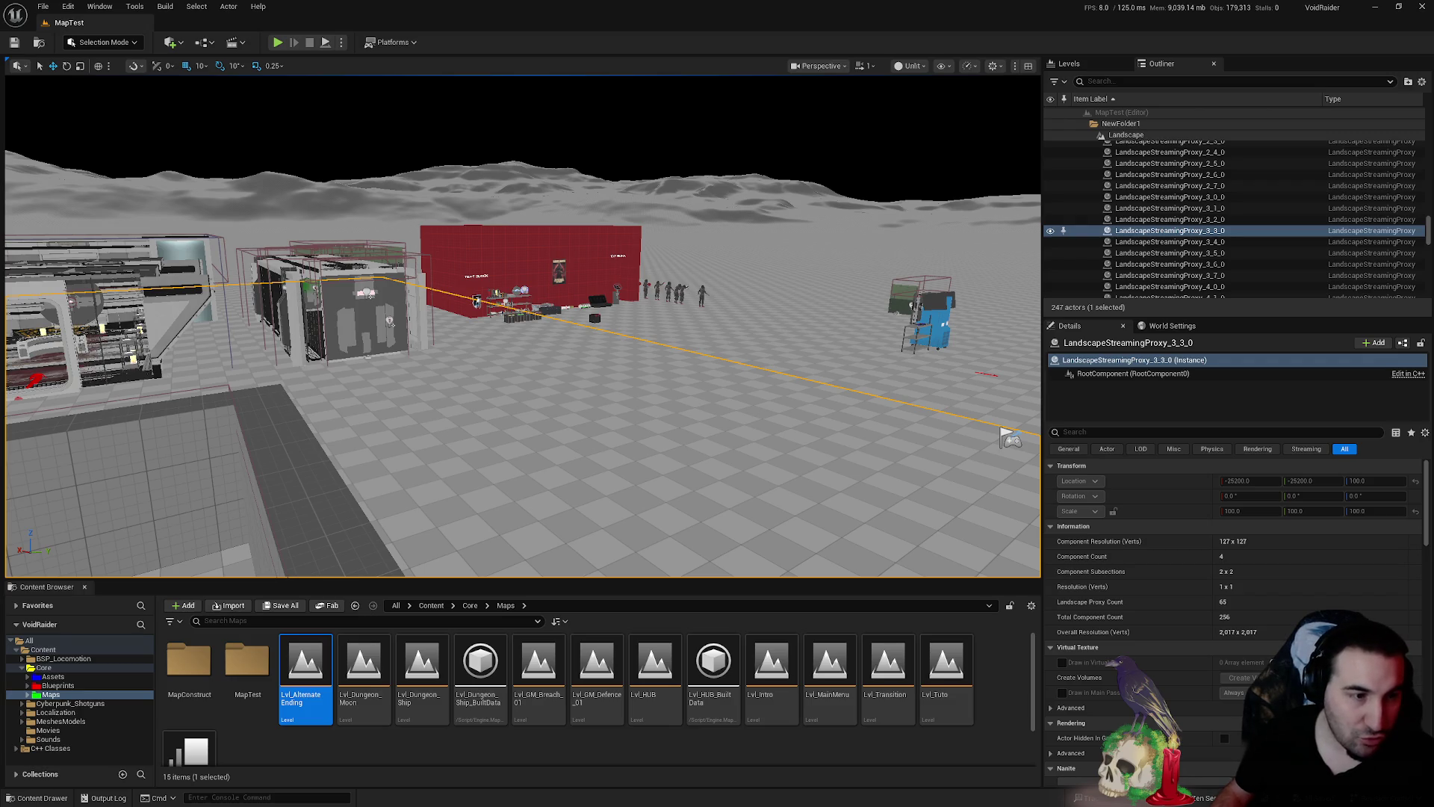
key("super")
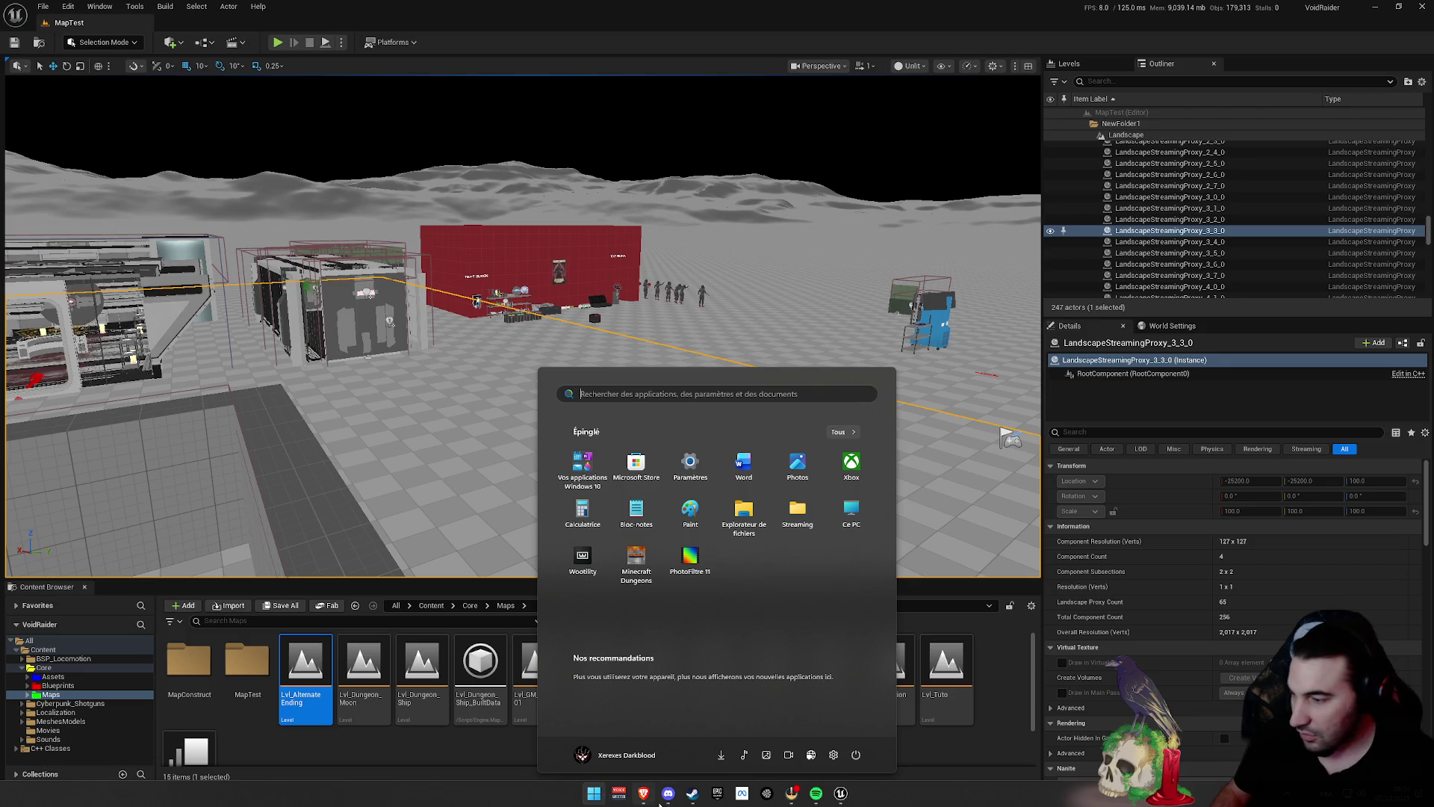
- Close the Start menu with Escape, fly toward the red wall, and select the Cyberpunk_Shotguns folder
mouse_move(654, 800)
key("Escape")
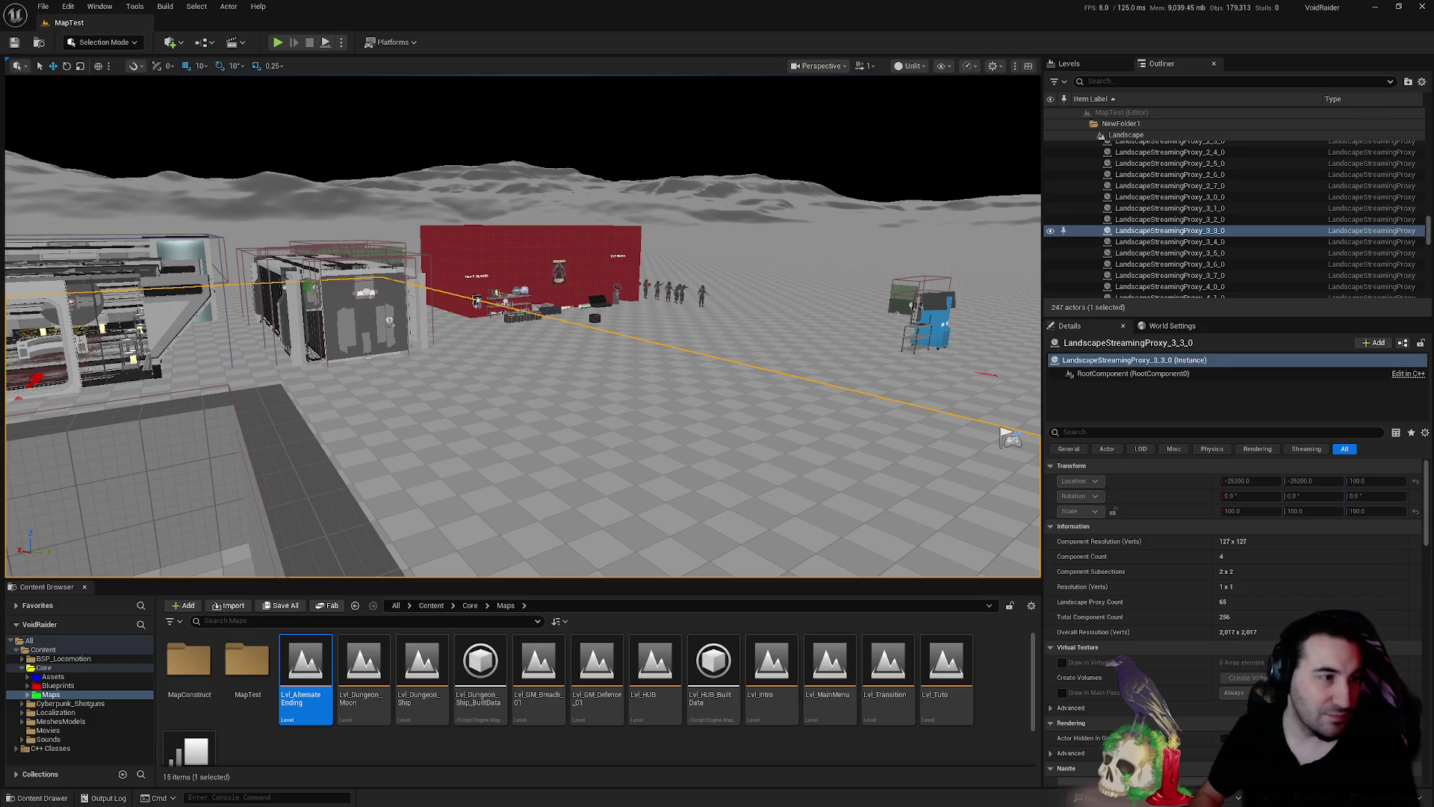
left_click_drag(1008, 439, 1008, 403)
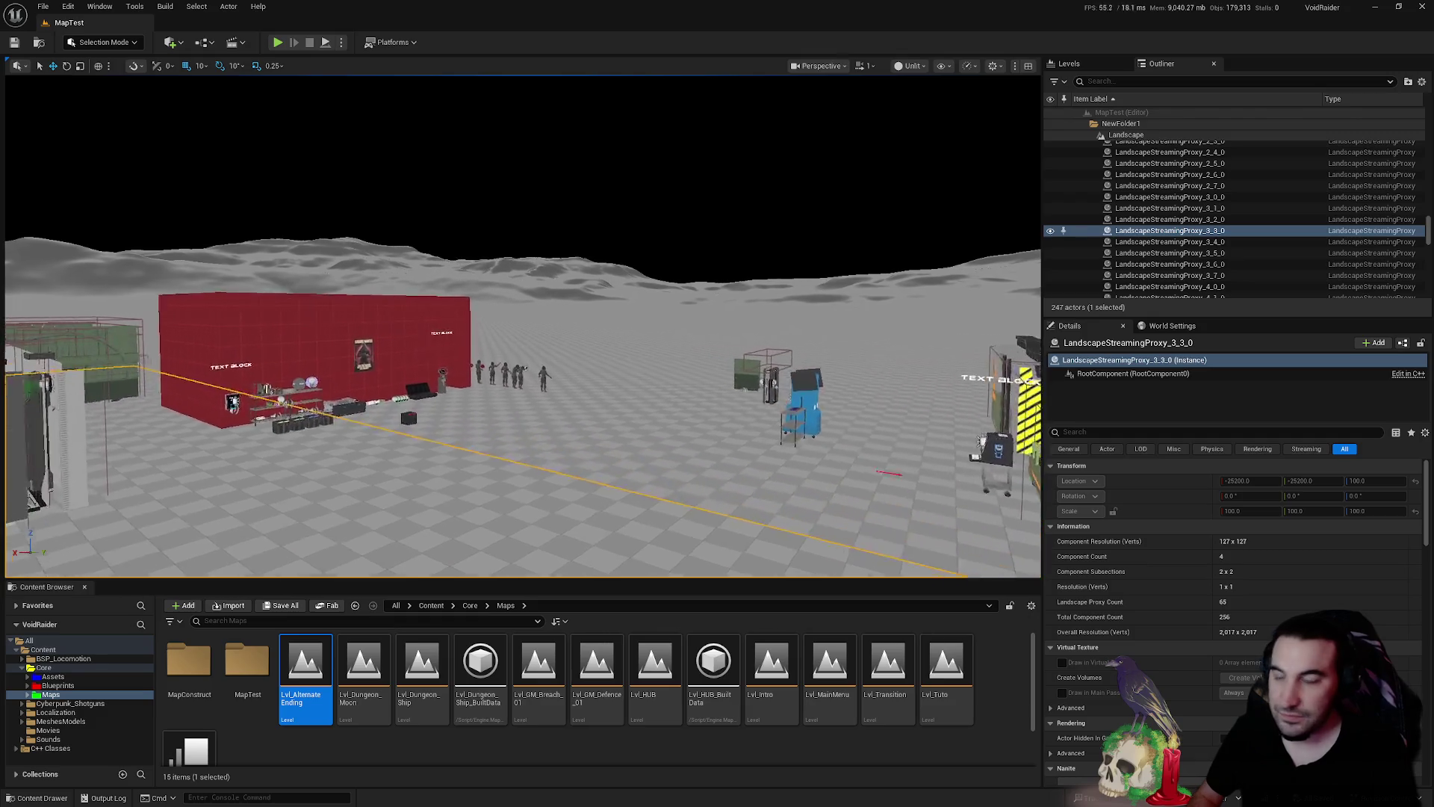
left_click(101, 703)
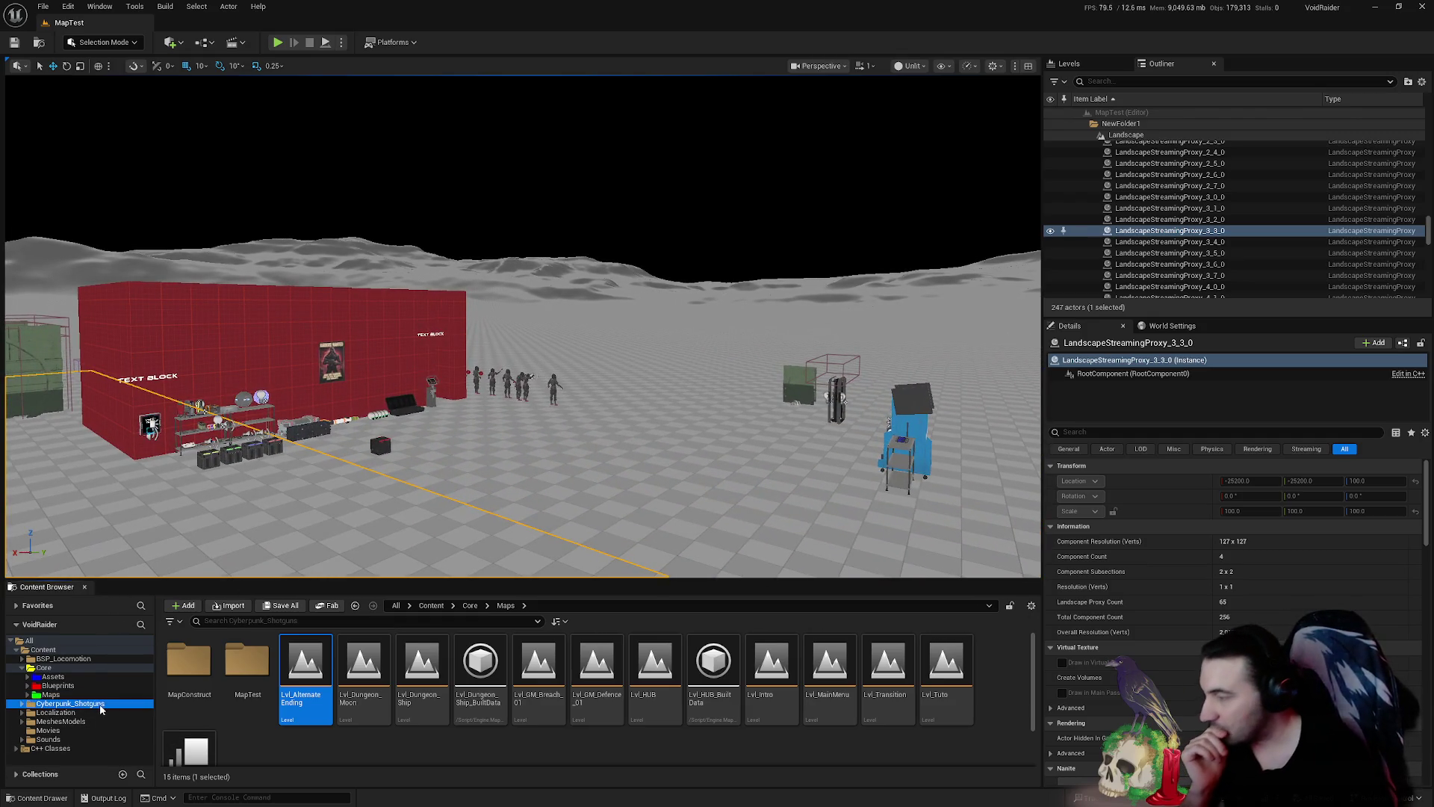
- Open the Cyberpunk_Shotguns Meshes folder and scroll through its 23 items
double_click(306, 661)
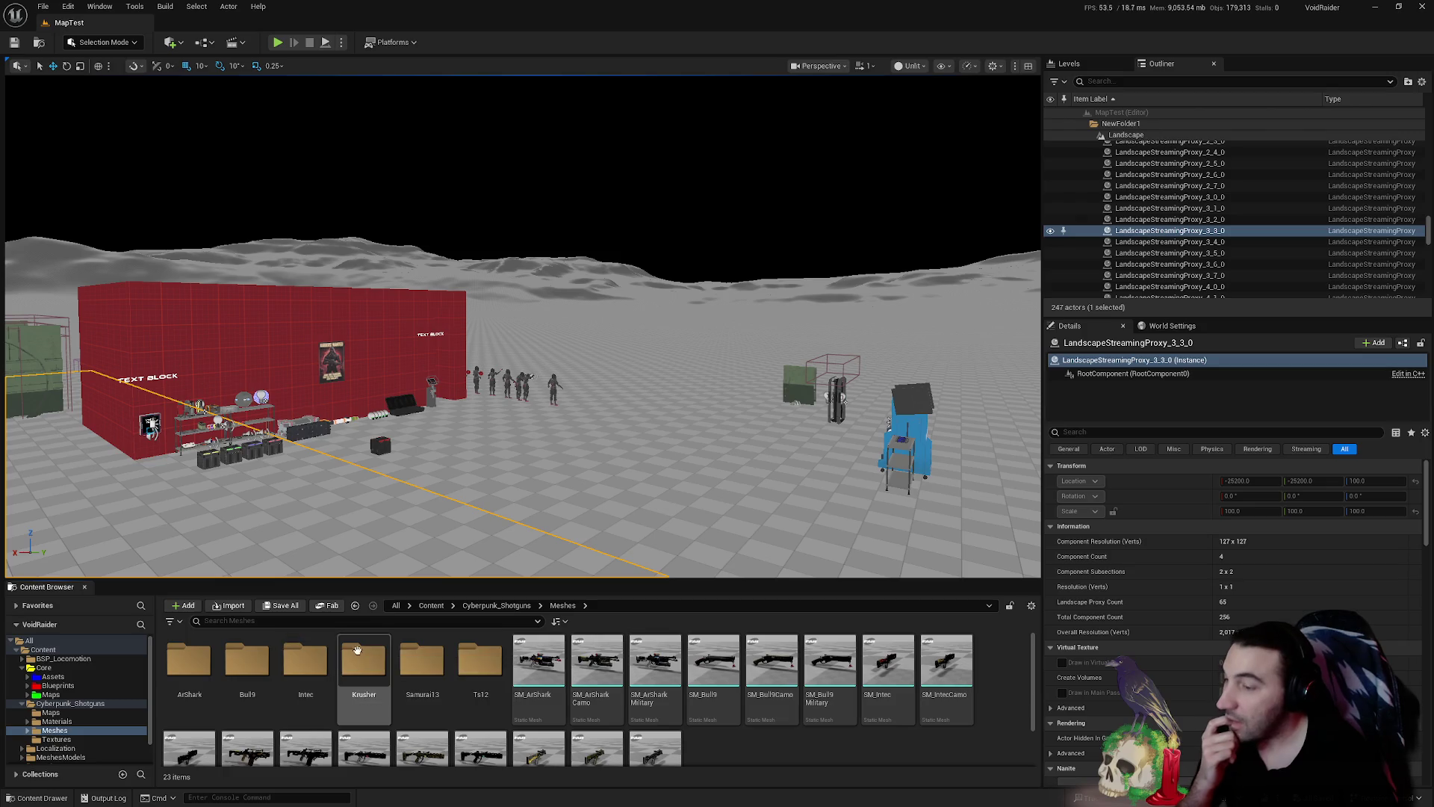
scroll(650, 672, "down", 2)
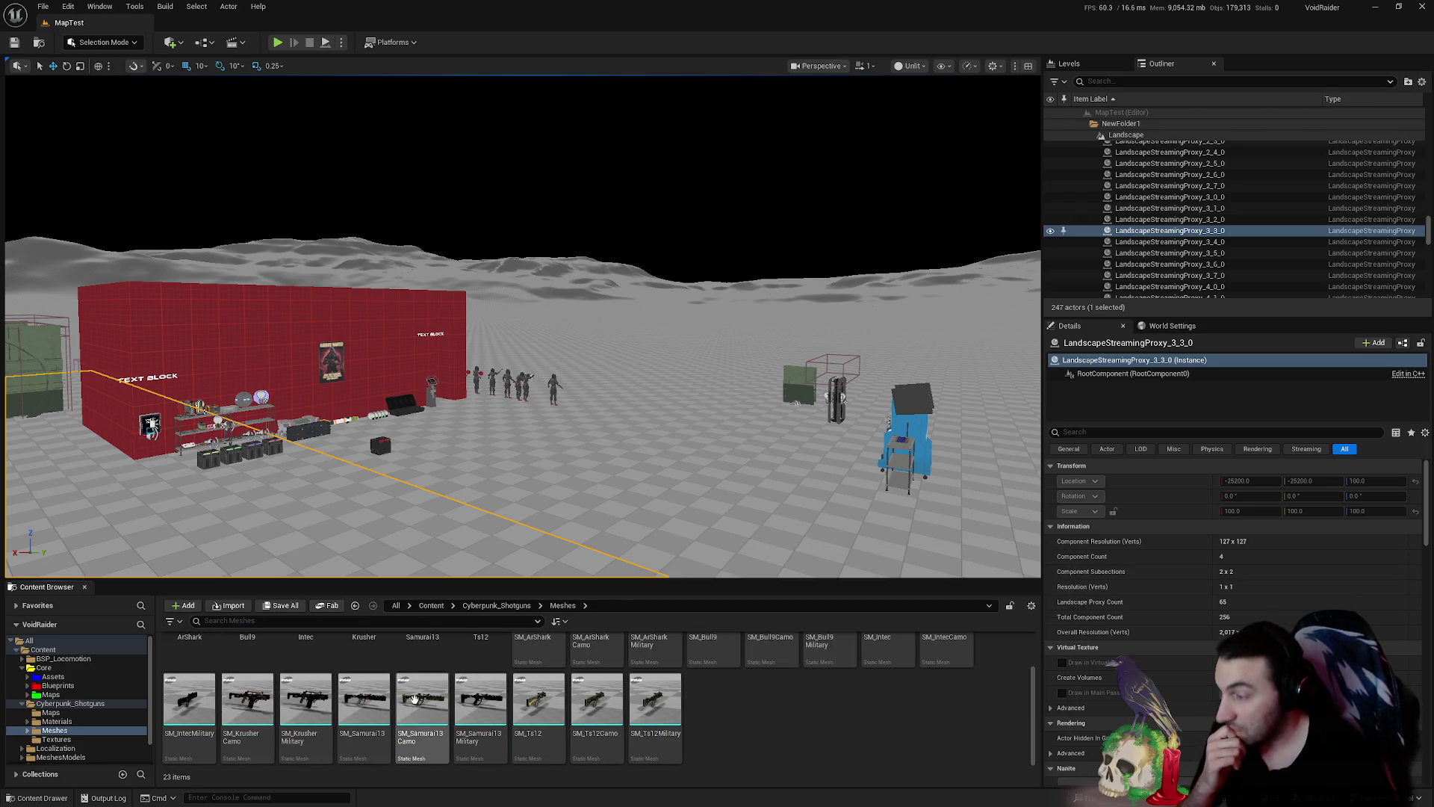
scroll(463, 680, "up", 2)
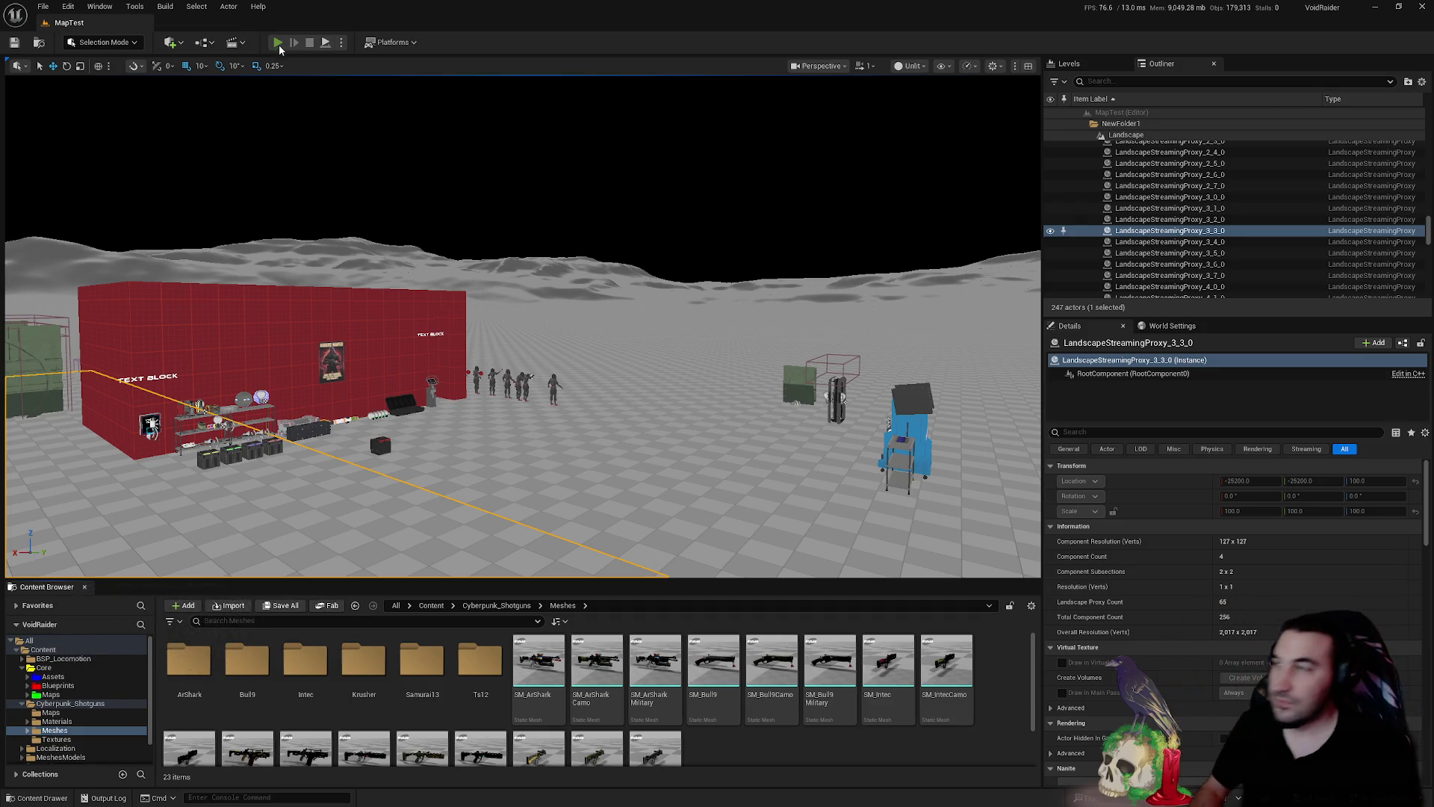
- Start a Play-in-Editor session of MapTest, restarting it after checking the Play mode options
left_click(277, 43)
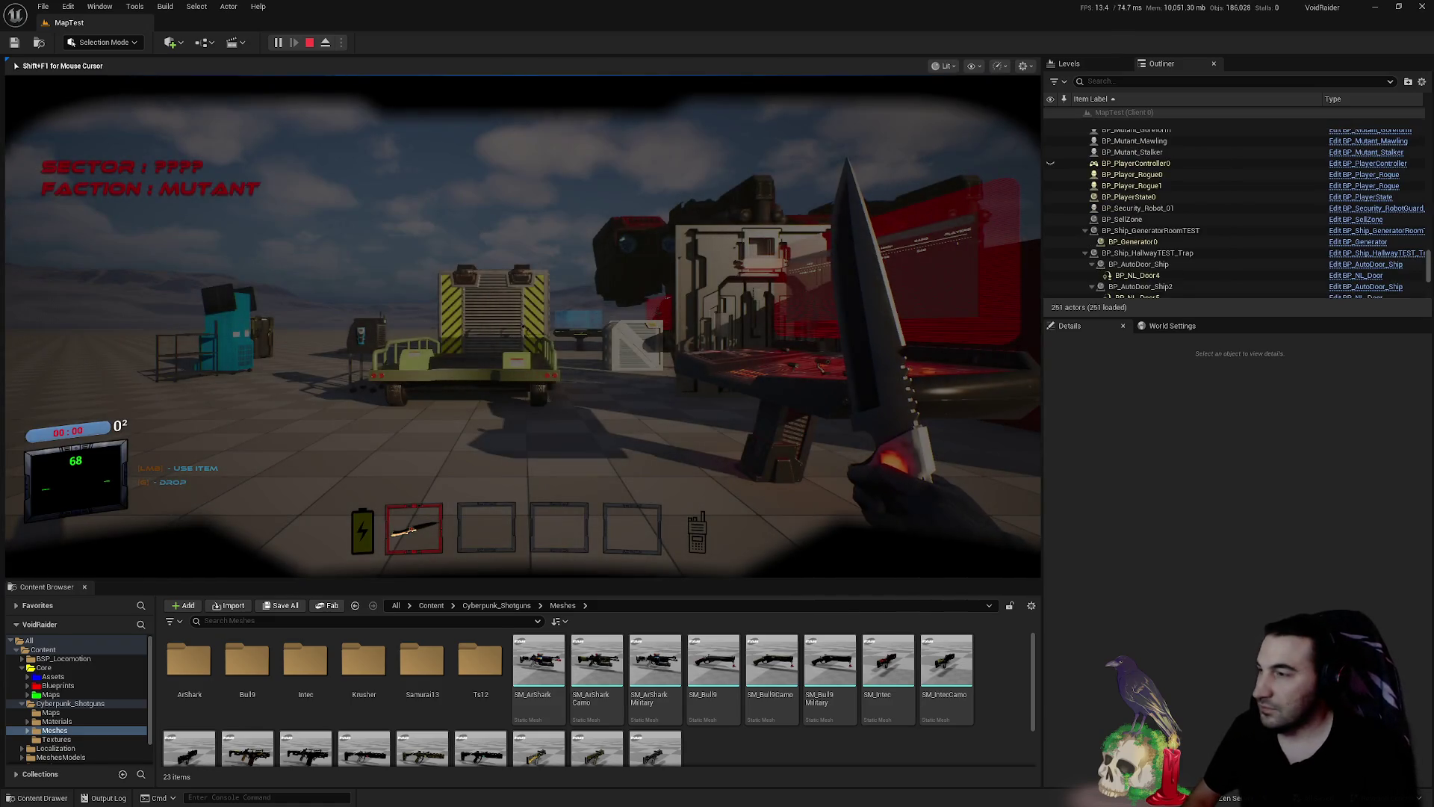
key("Escape")
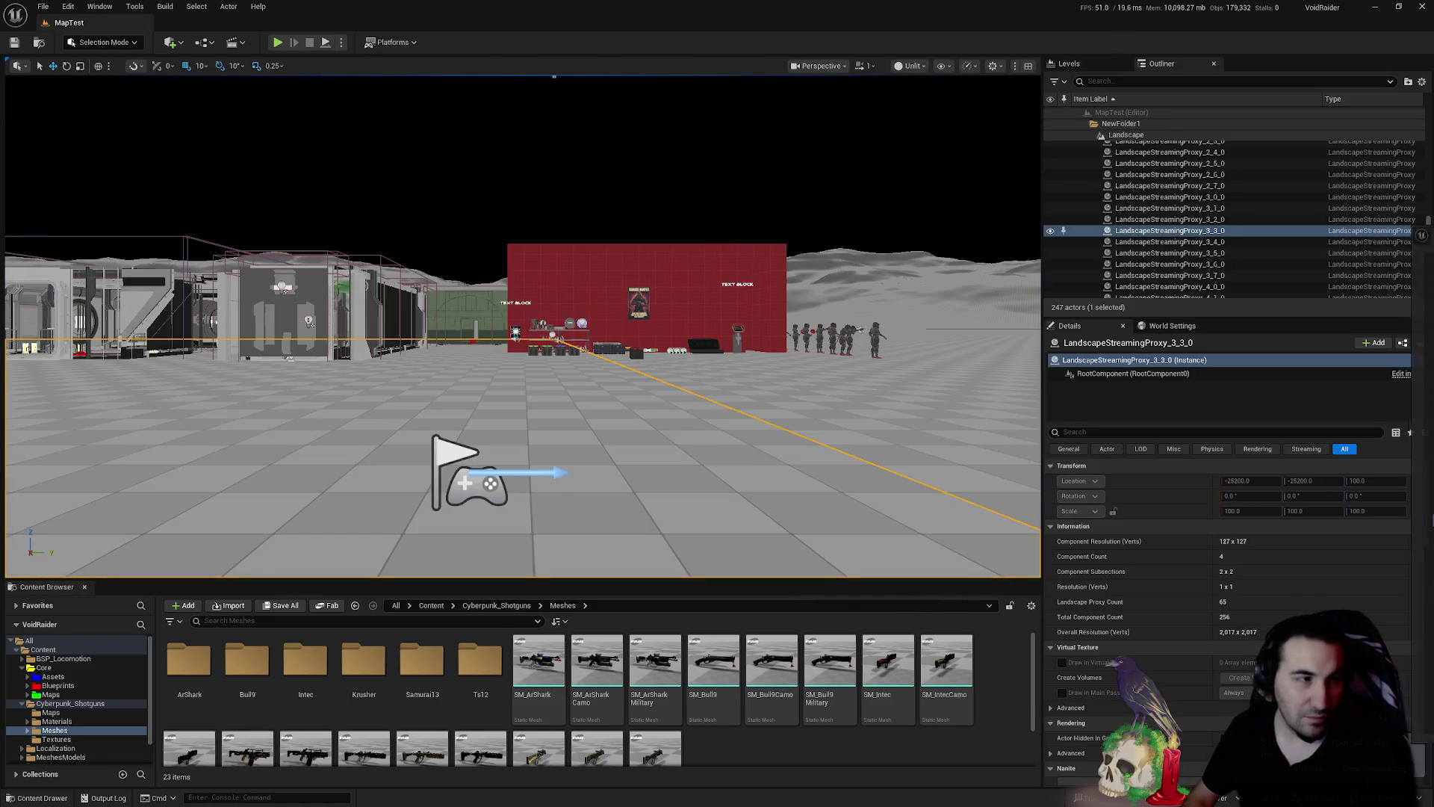
left_click(342, 43)
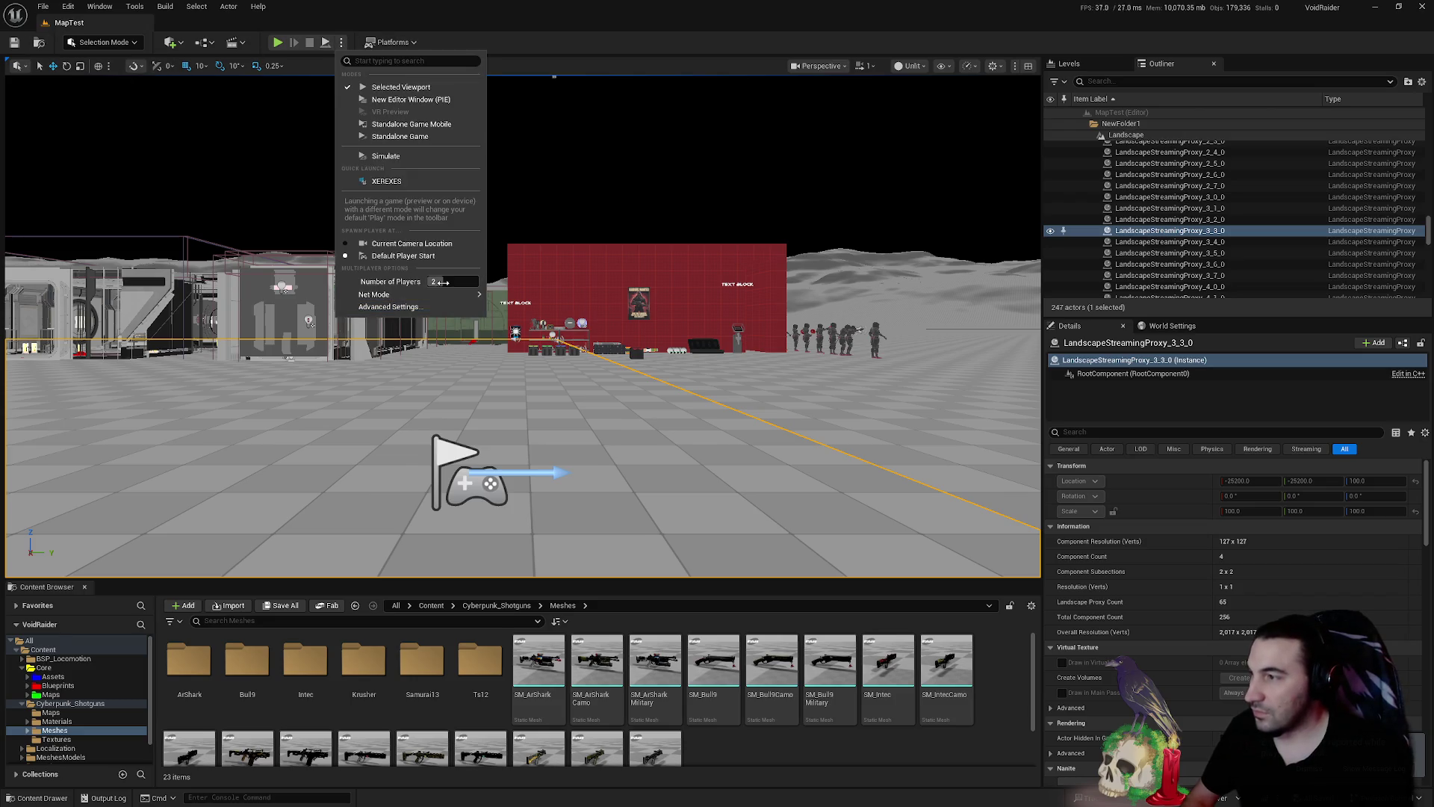
left_click(322, 83)
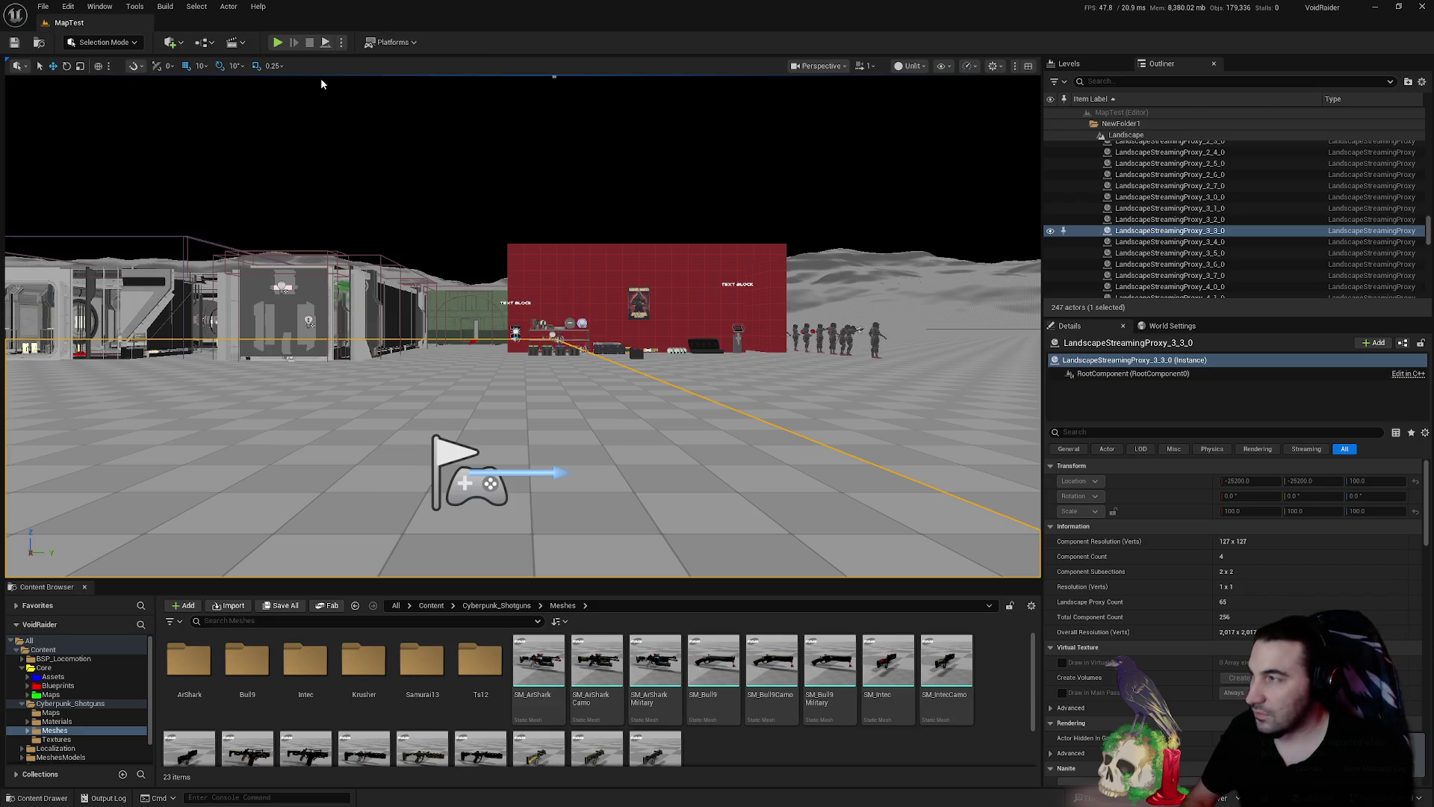
left_click(278, 43)
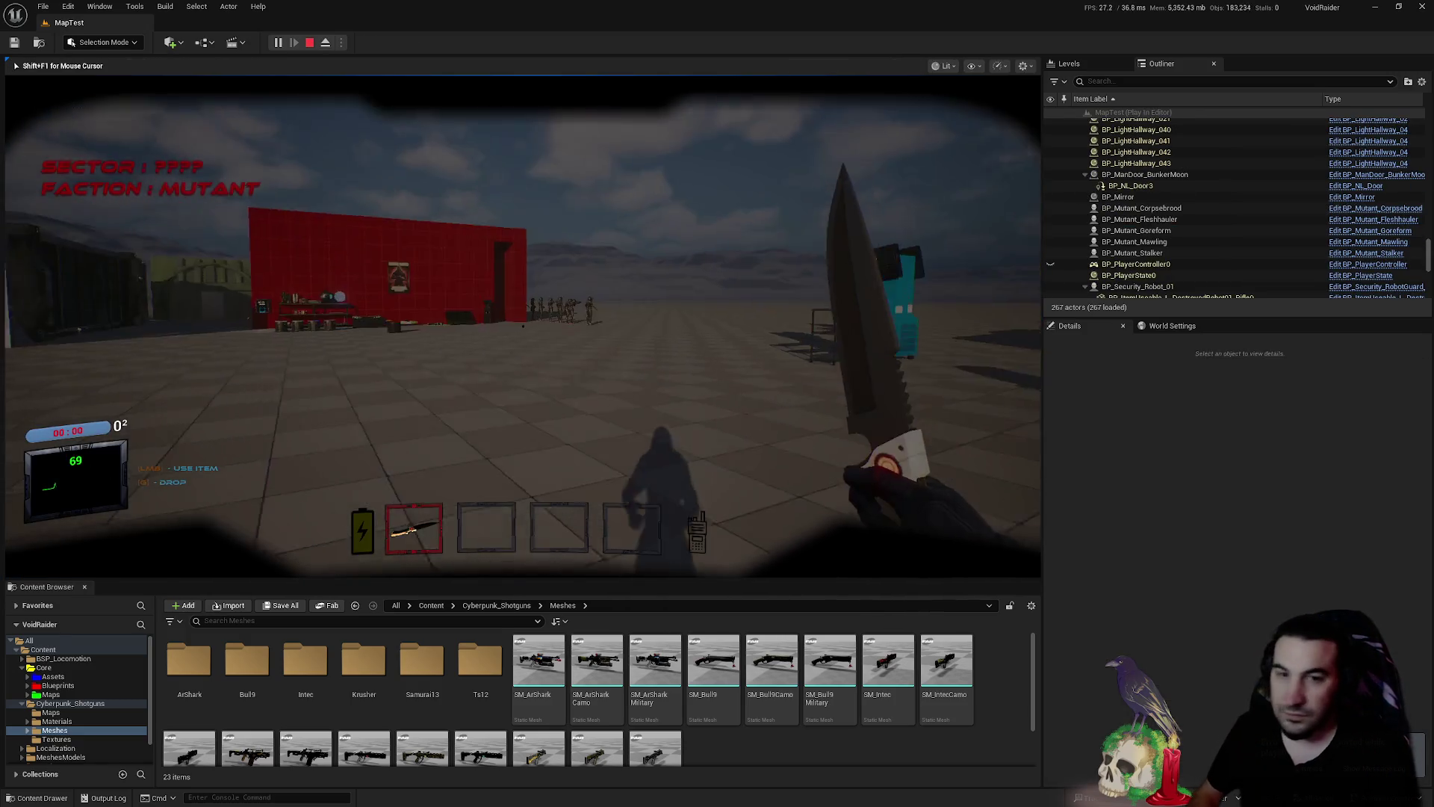
- Walk the first-person player to the red wall's shelf and pick up the rifle with E
key("w")
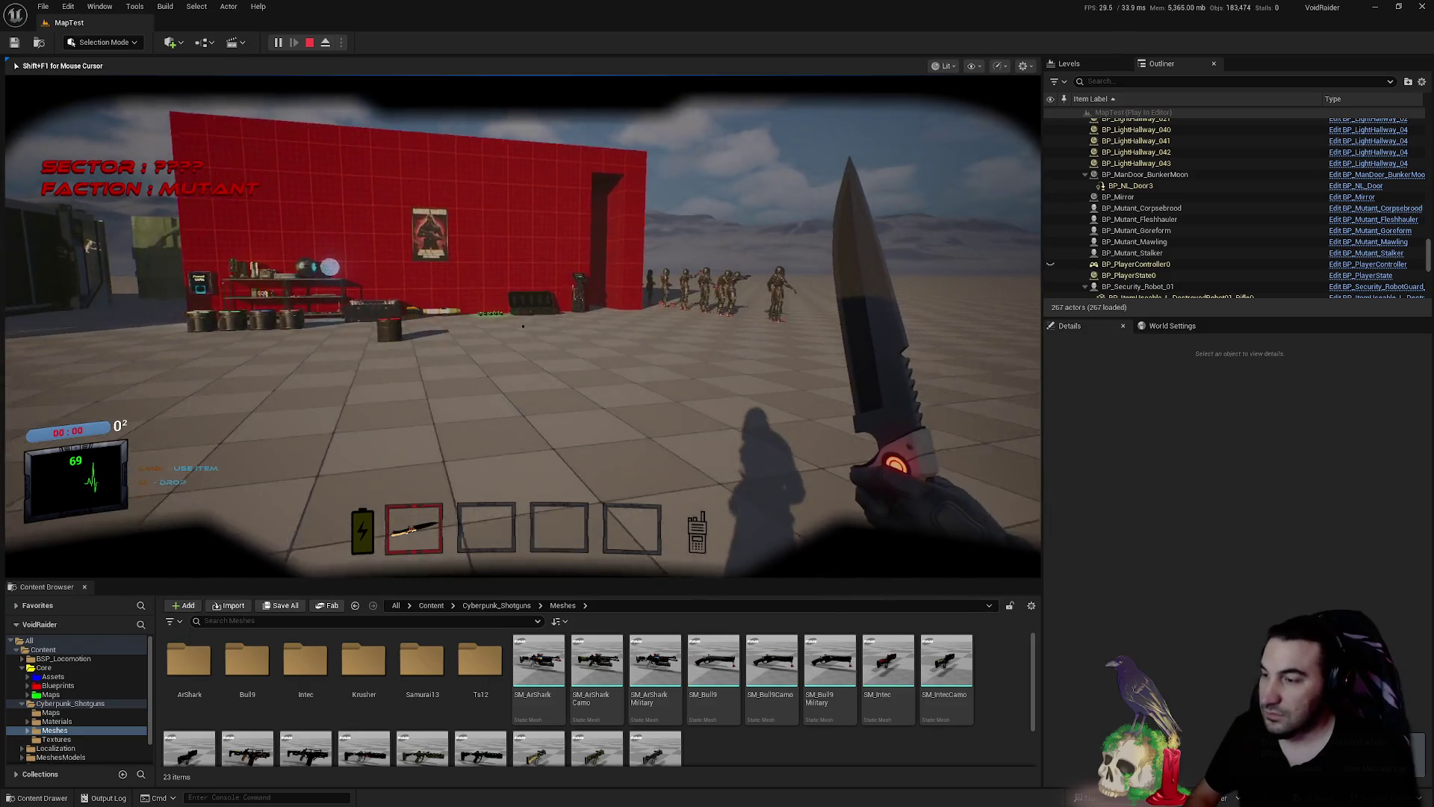
key("w")
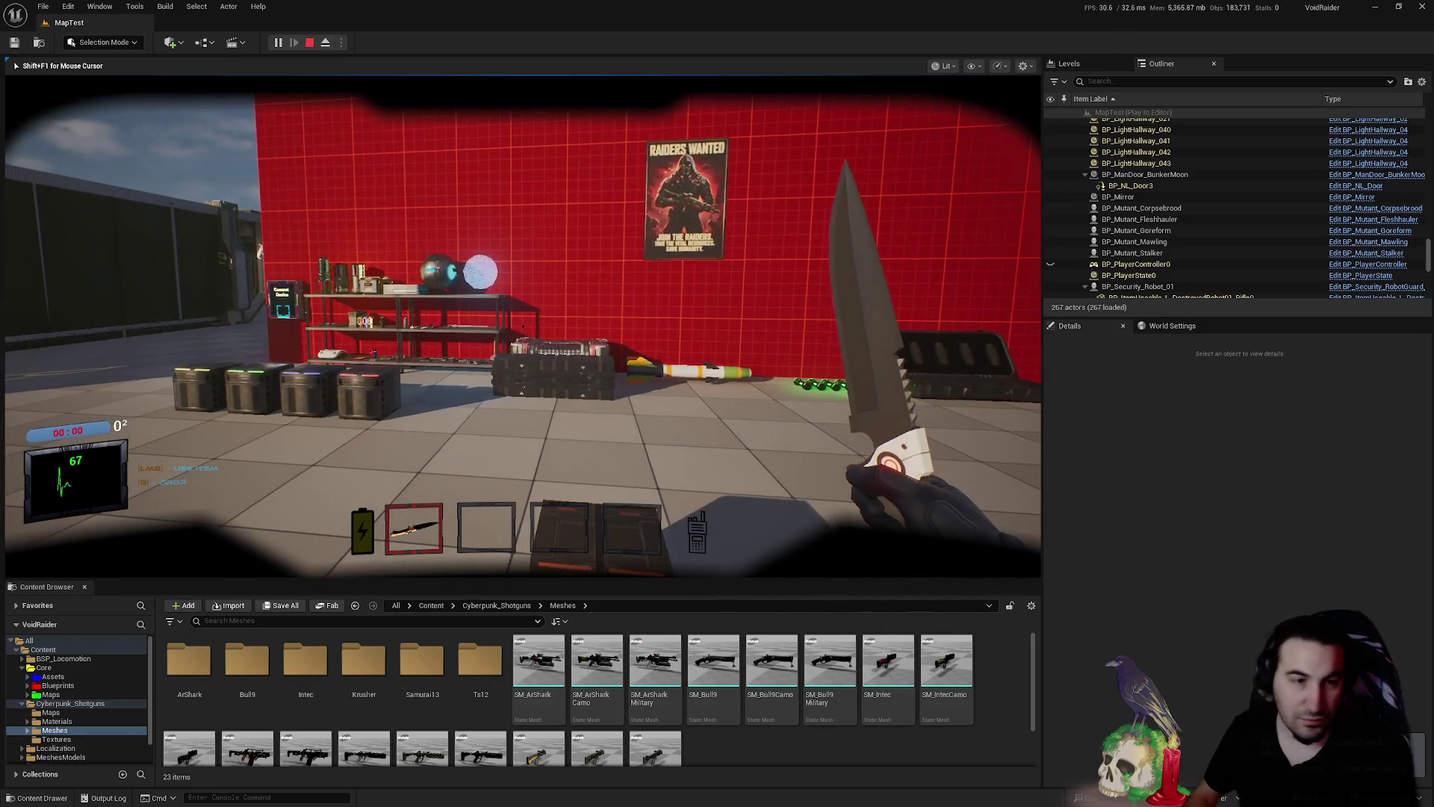
key("super")
mouse_move(660, 794)
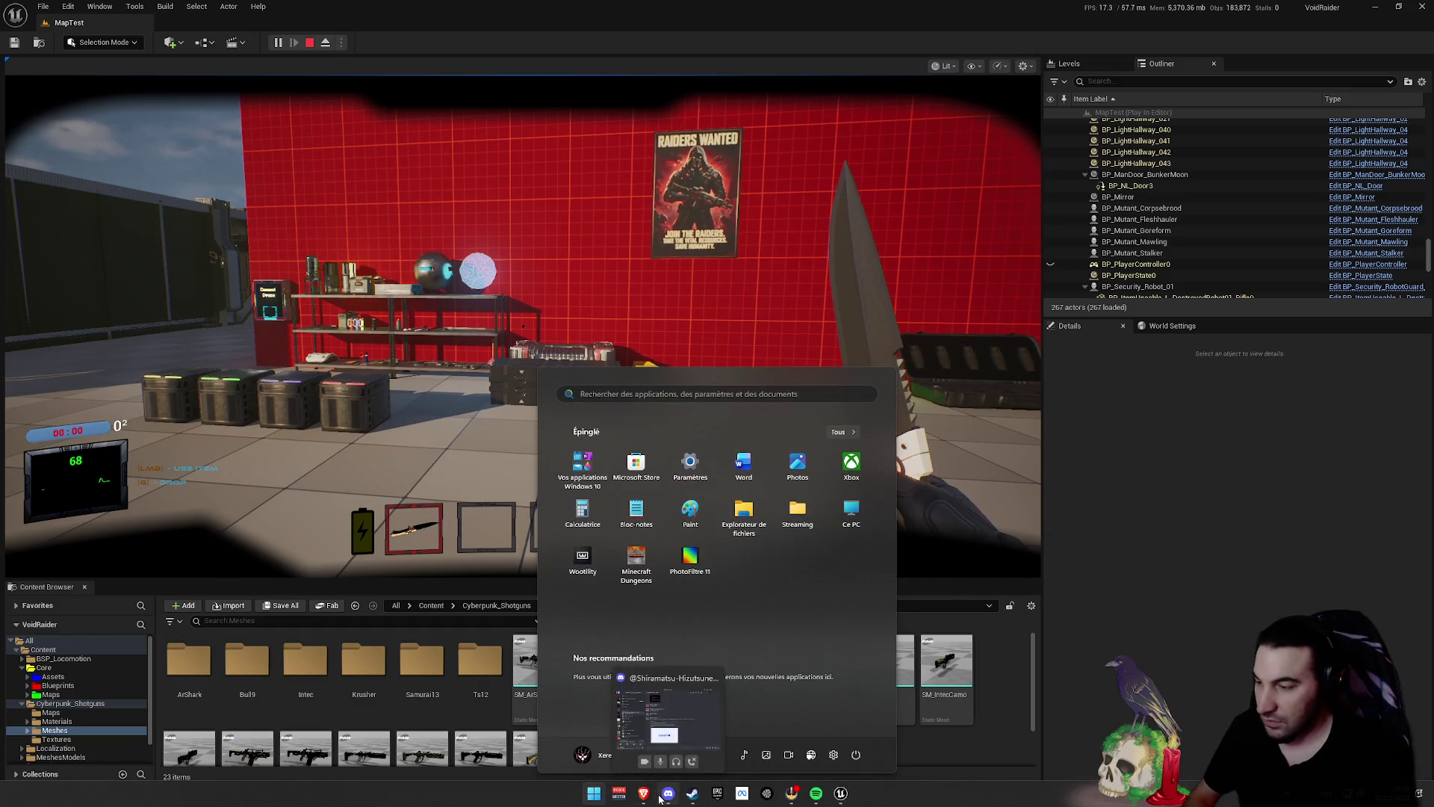
key("super")
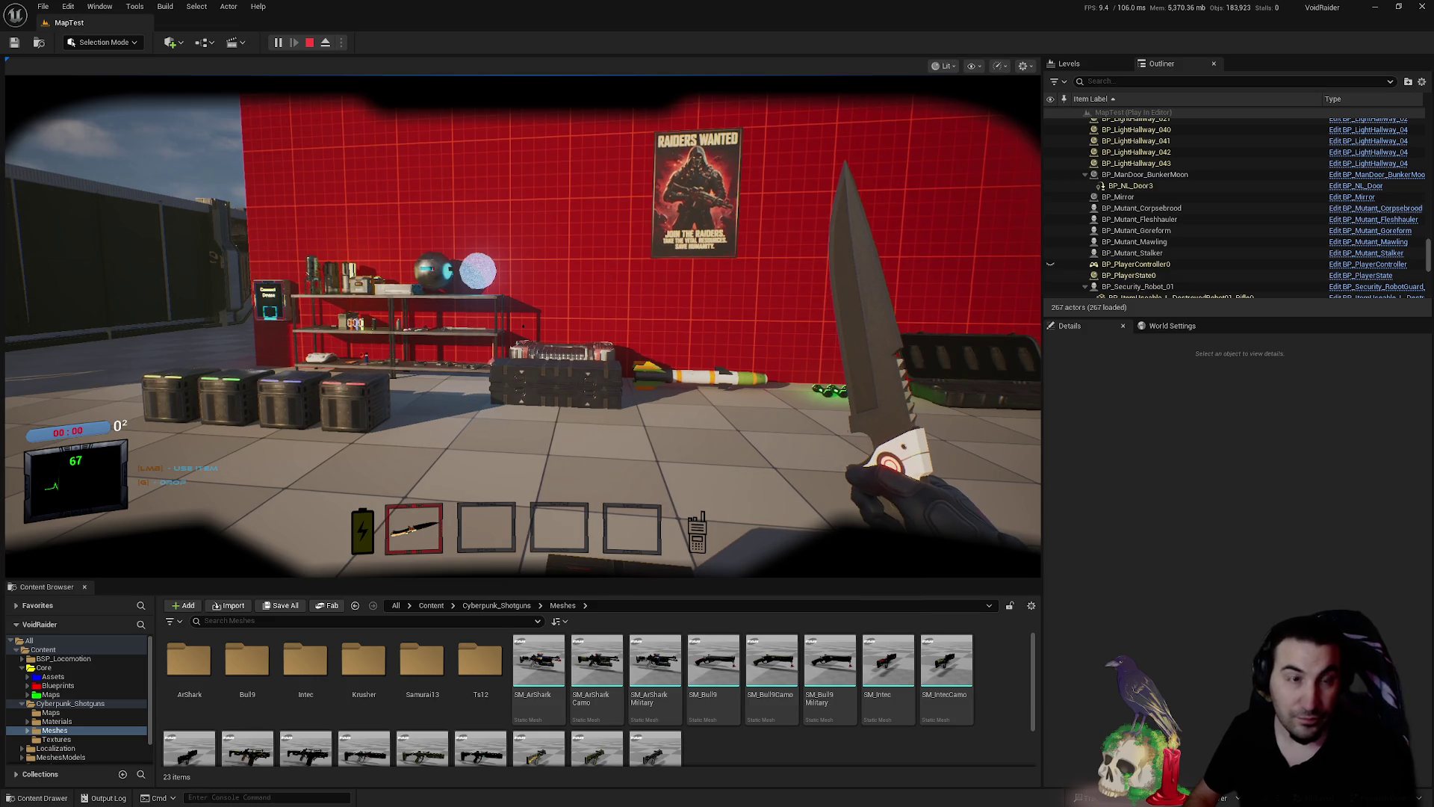
left_click(464, 472)
key("w")
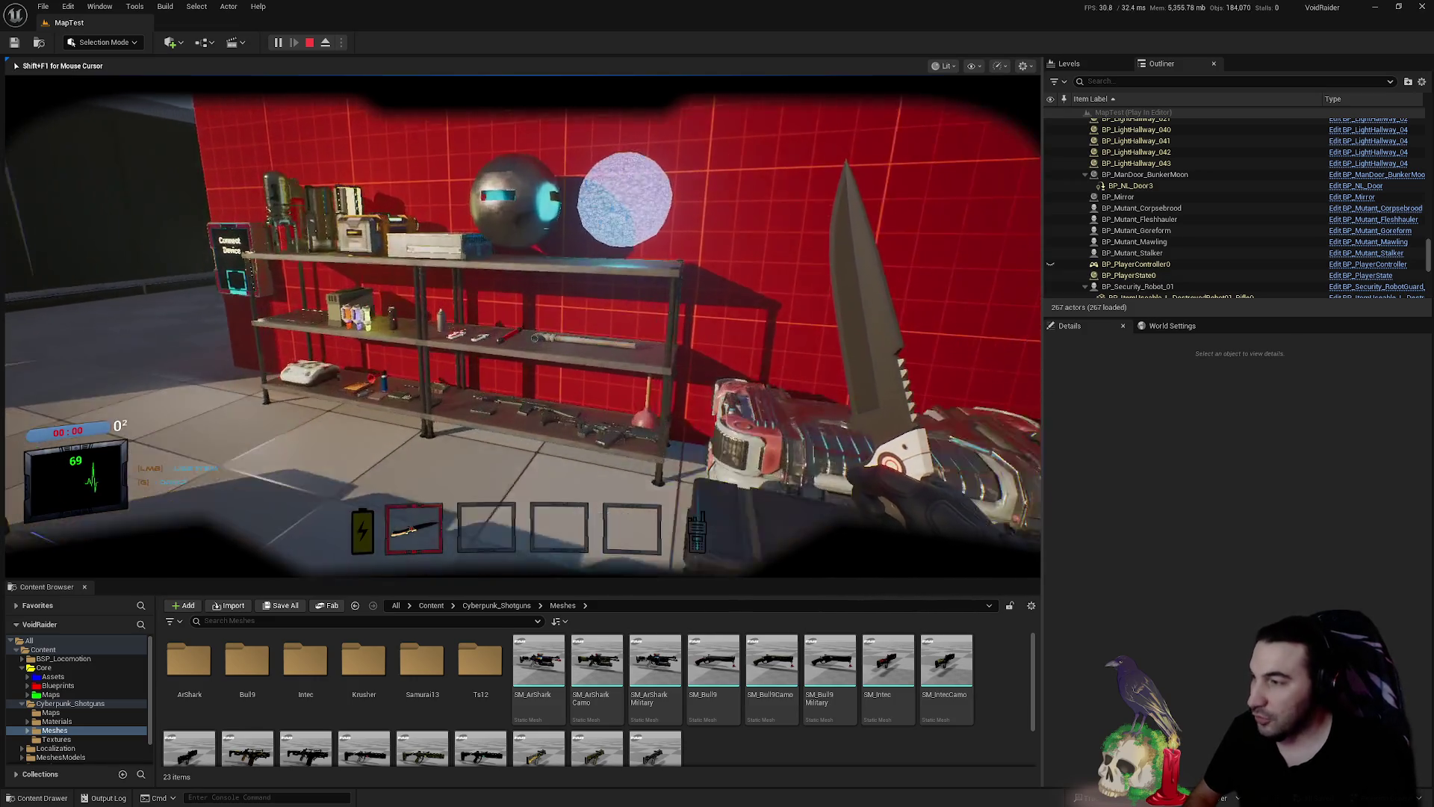
key("e")
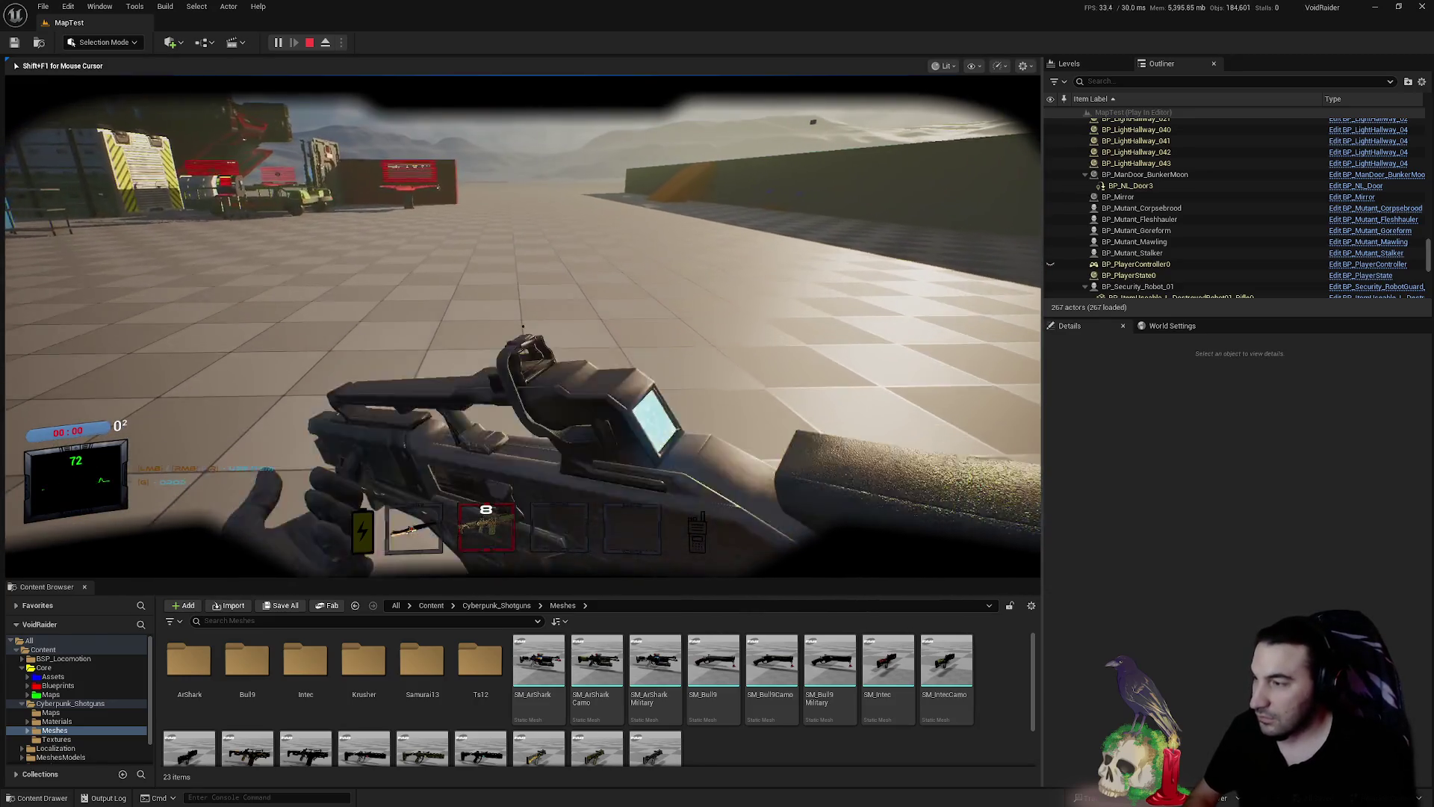
- Walk toward the shelves and fire the rifle, partly aiming down sights, until its ammo is empty
right_click(523, 326)
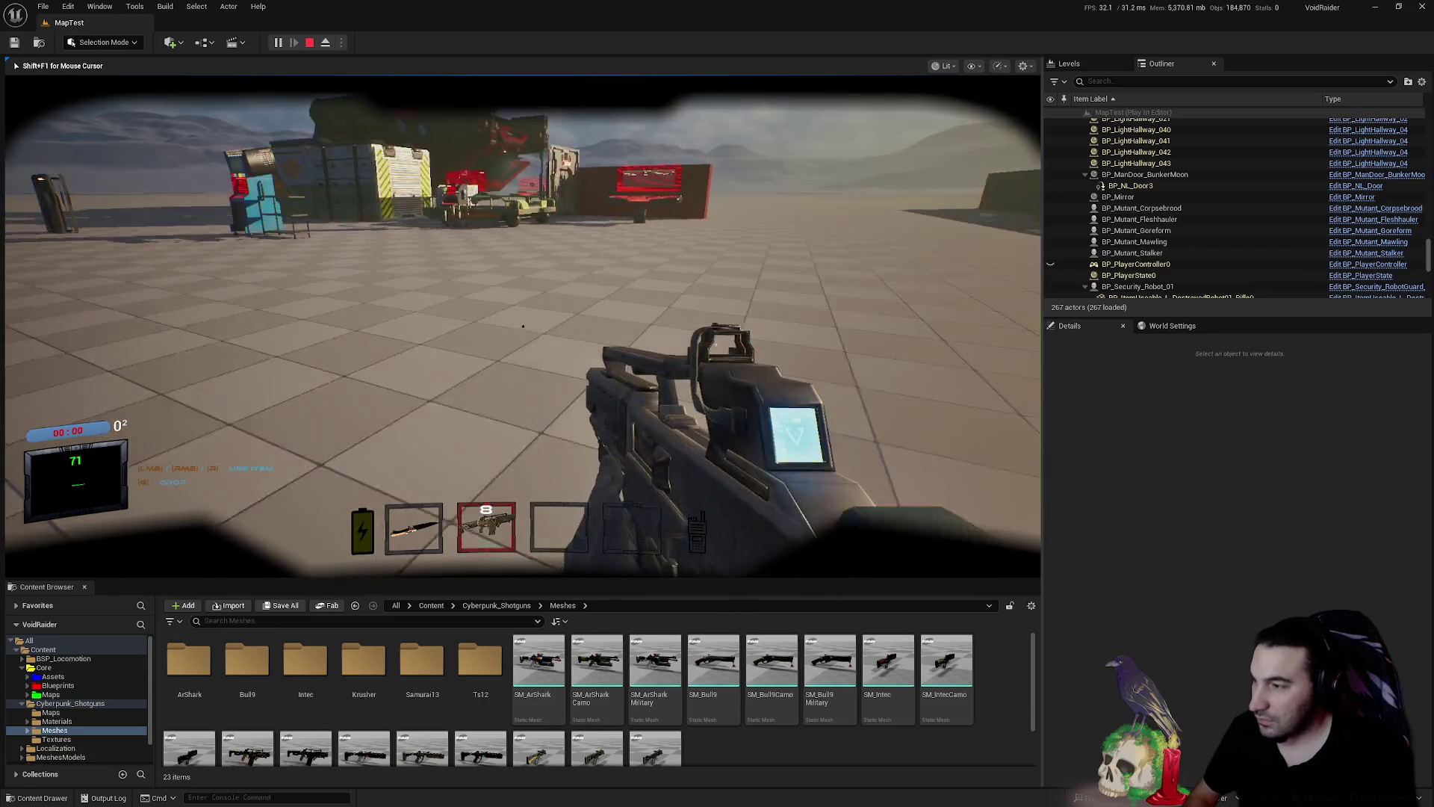
key("w")
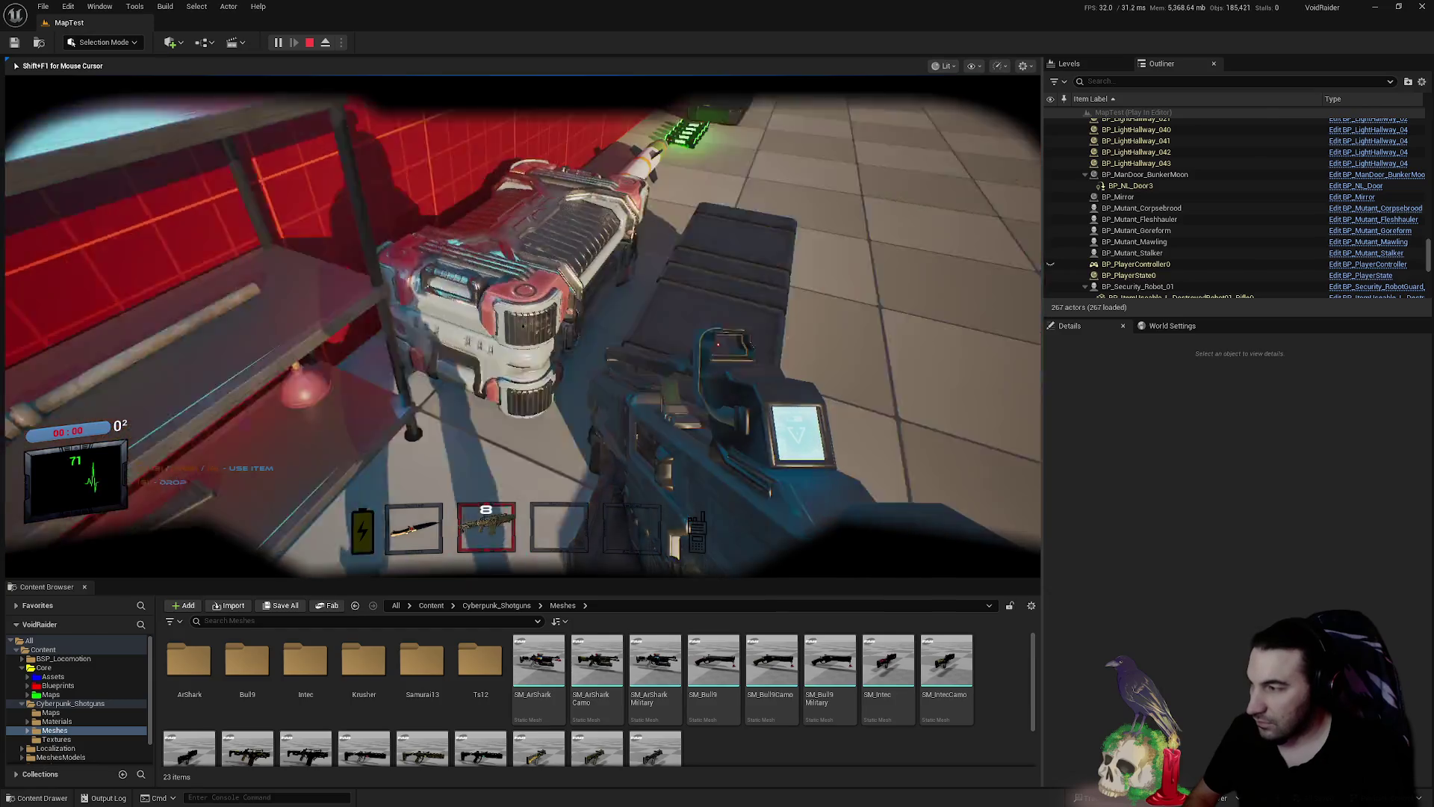
key("w")
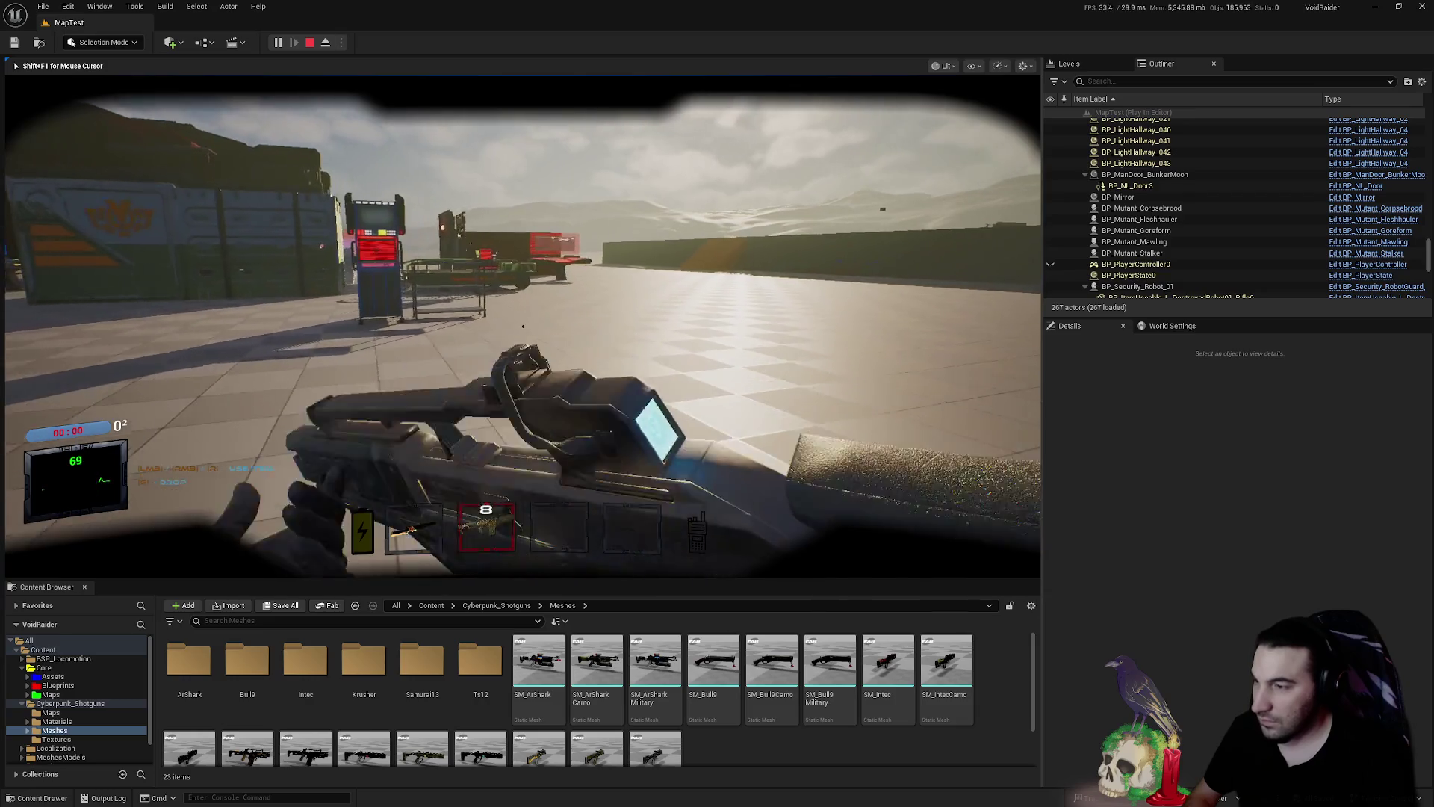
left_click(522, 326)
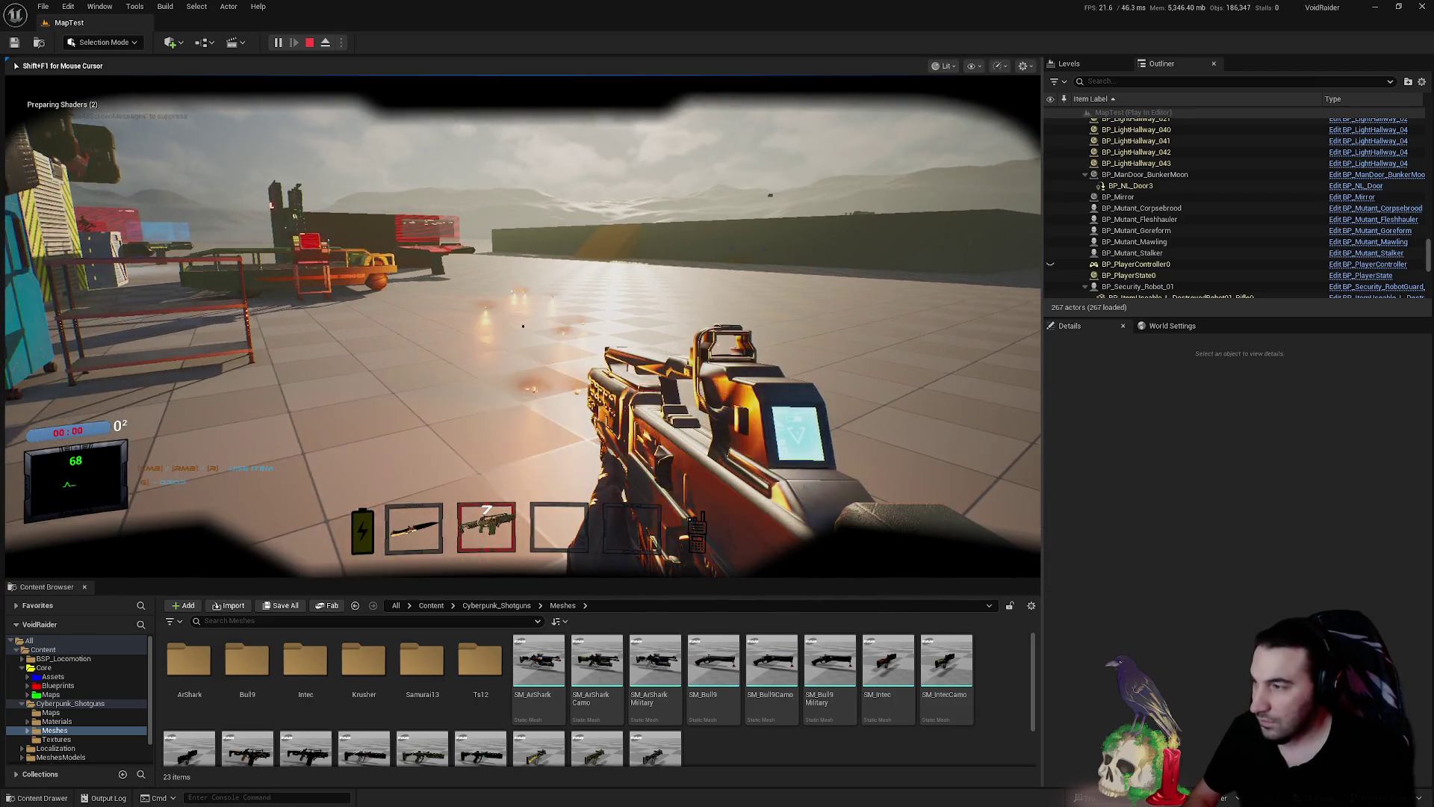
left_click(522, 326)
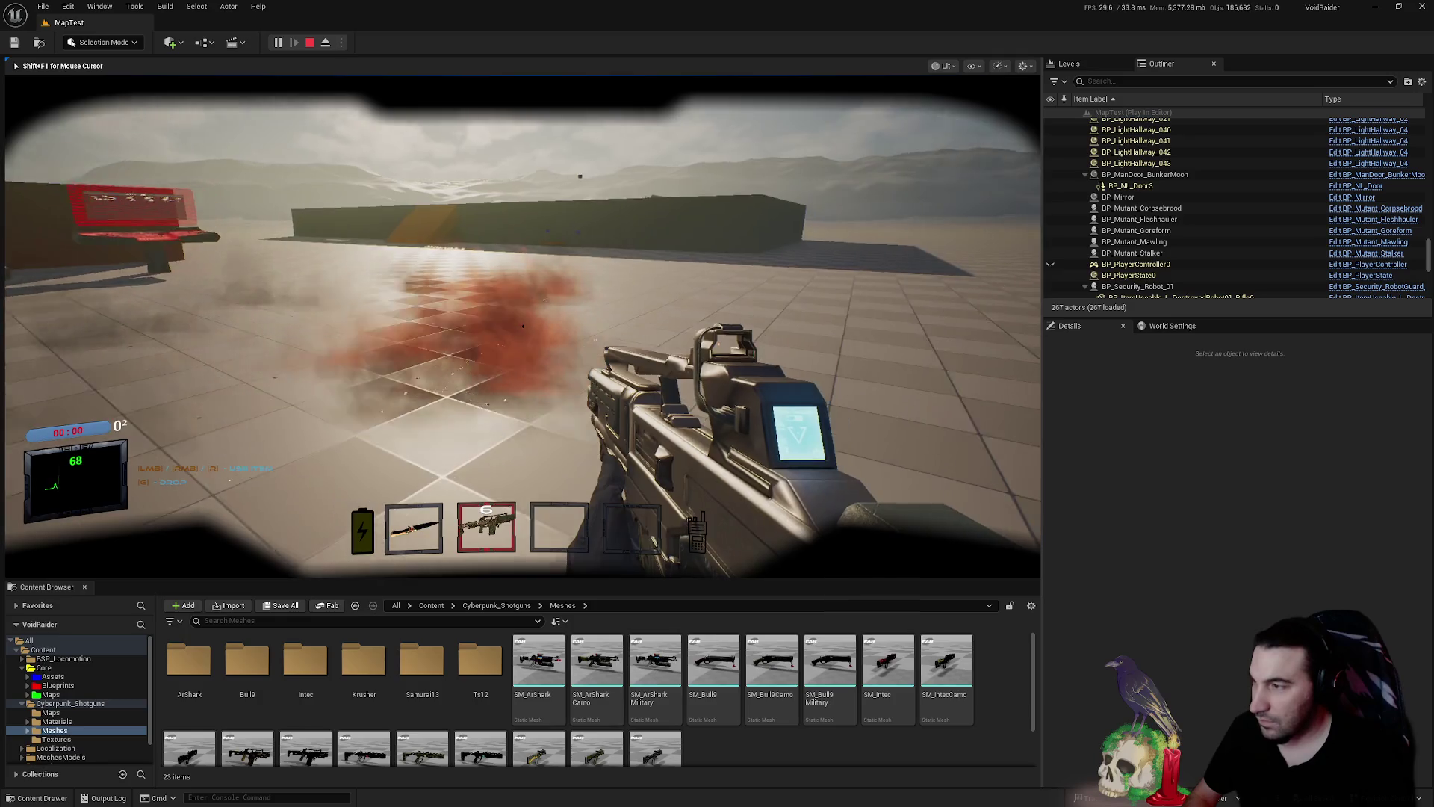
left_click(523, 326)
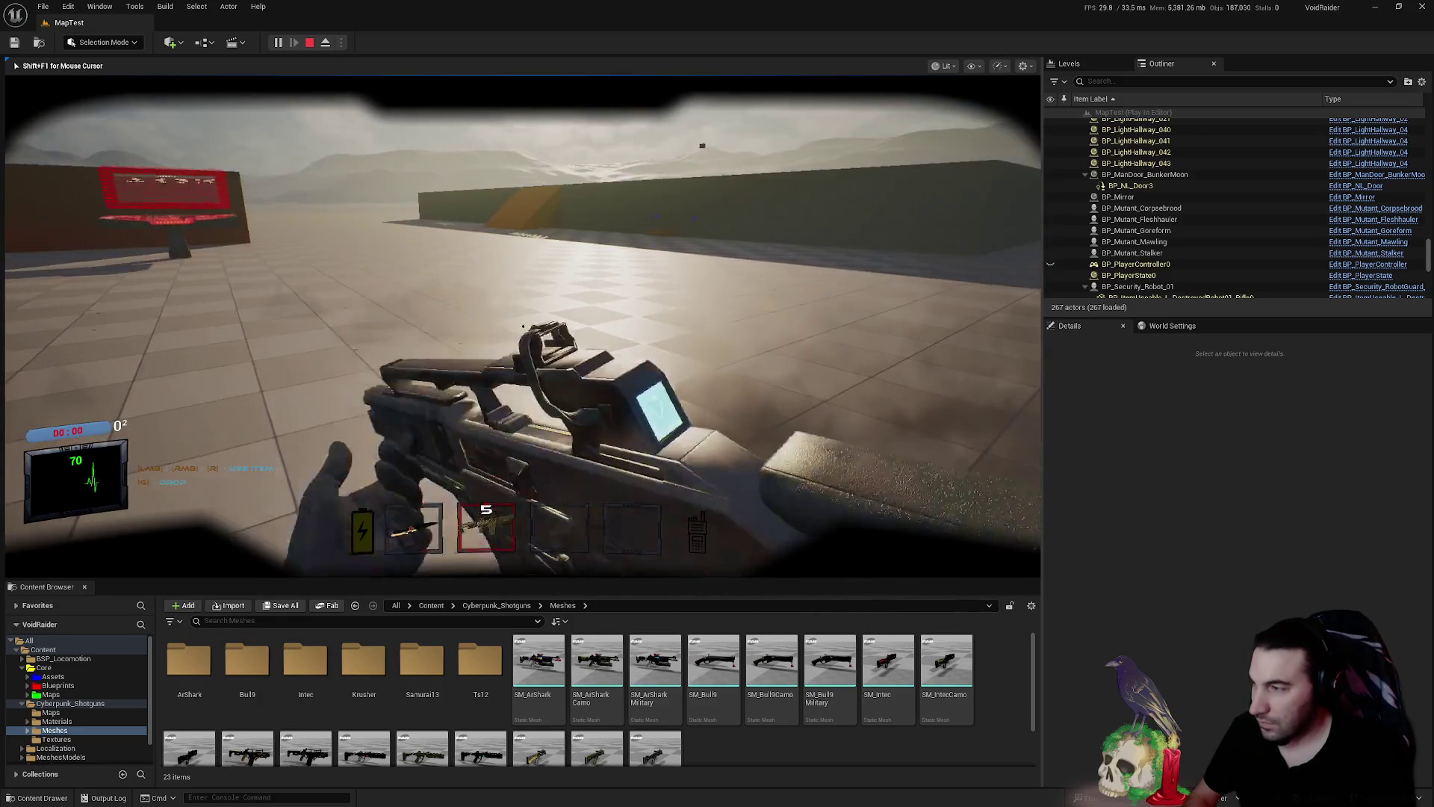
left_click(523, 326)
right_click(522, 325)
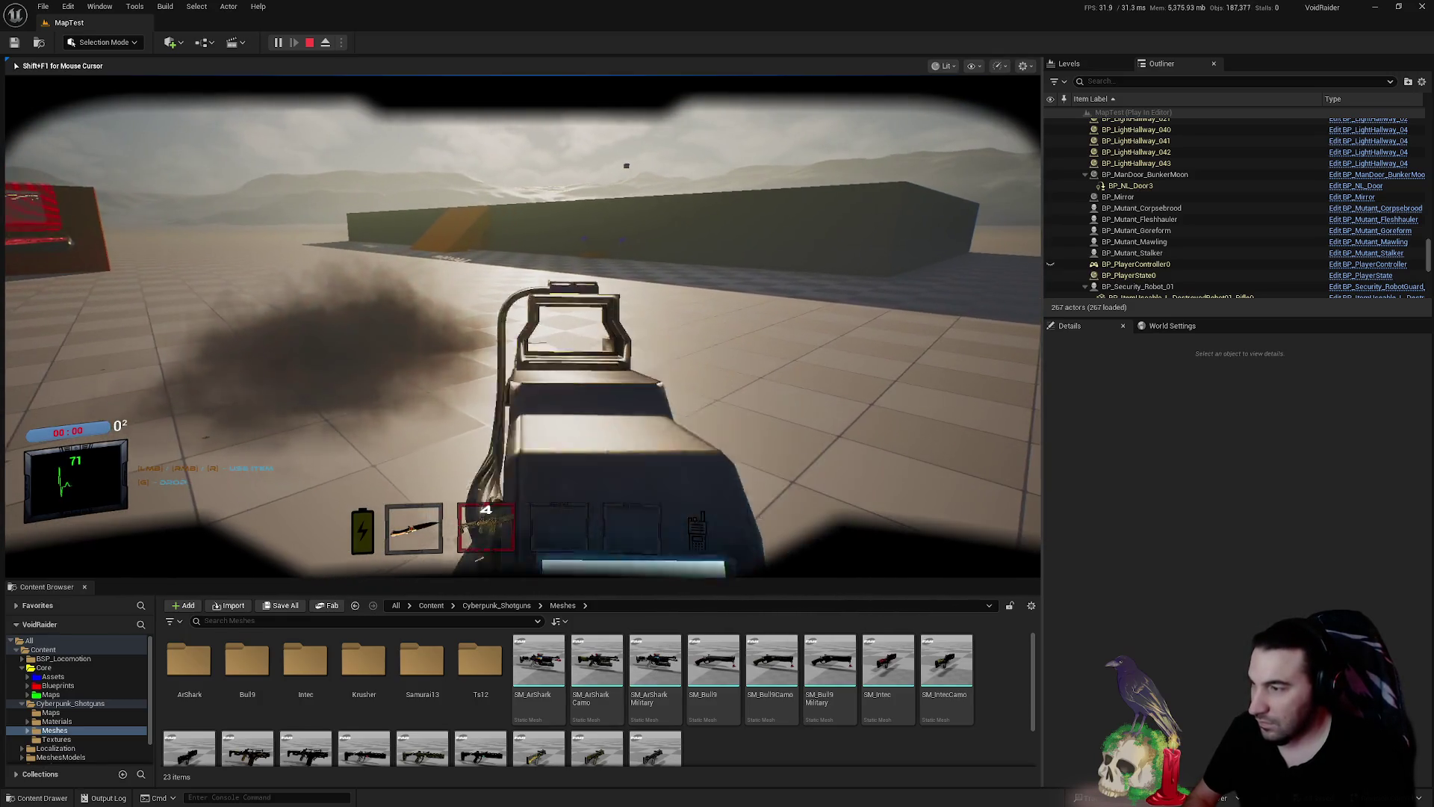
left_click(522, 326)
left_click(523, 325)
left_click(523, 326)
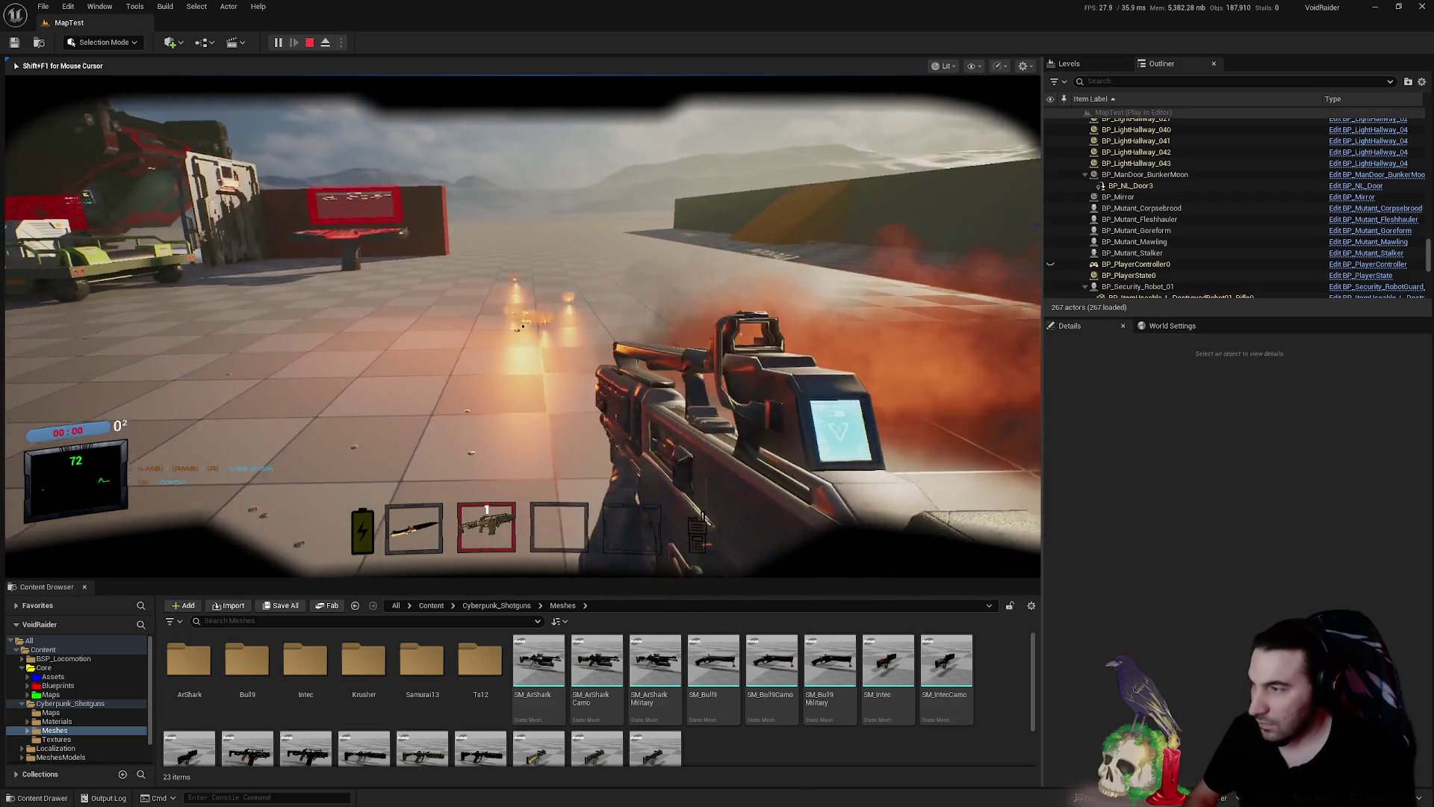
left_click(523, 325)
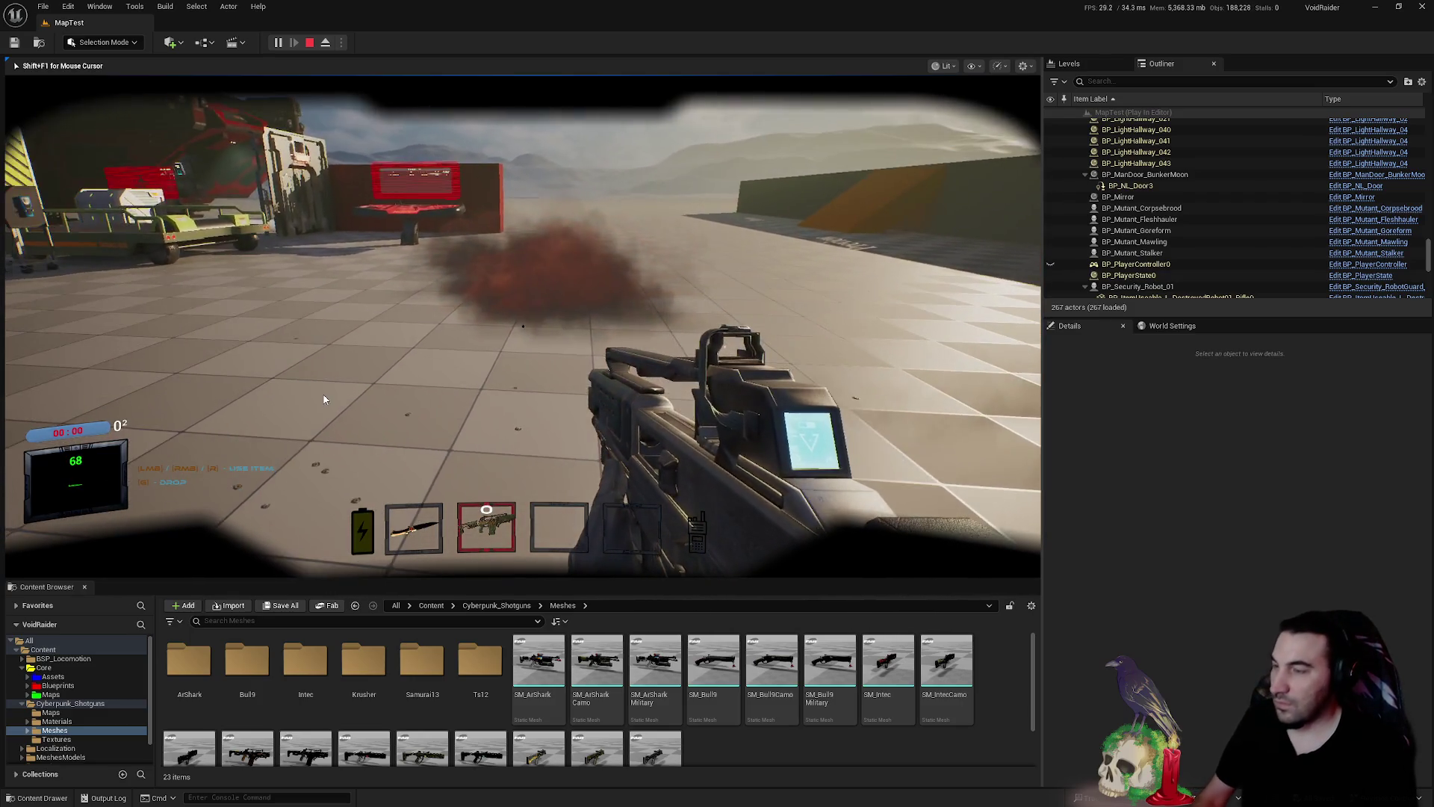
- End the play session and show the Core/Blueprints/Interactables/Items folder in the Content Browser
key("Escape")
left_click(22, 702)
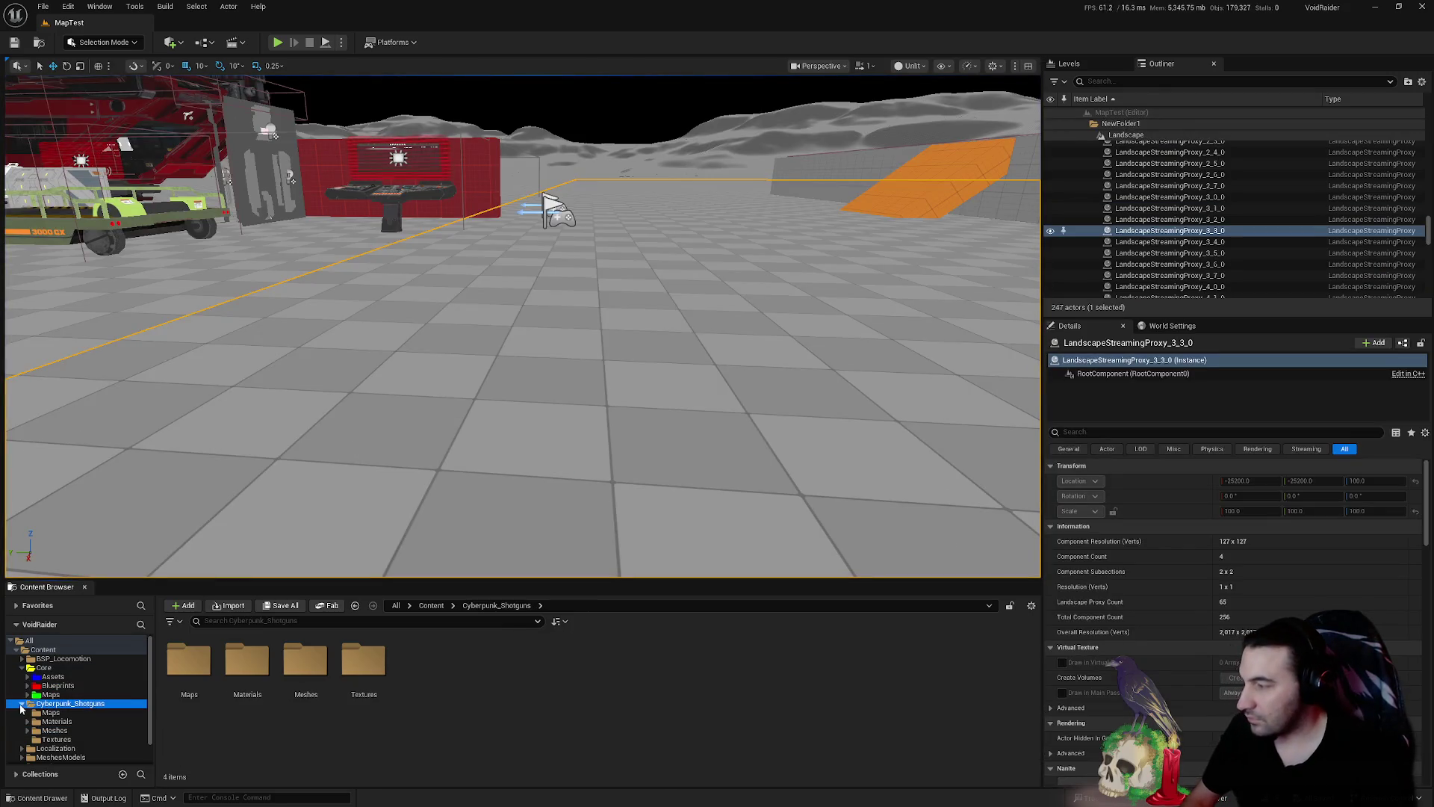
key("alt+Left")
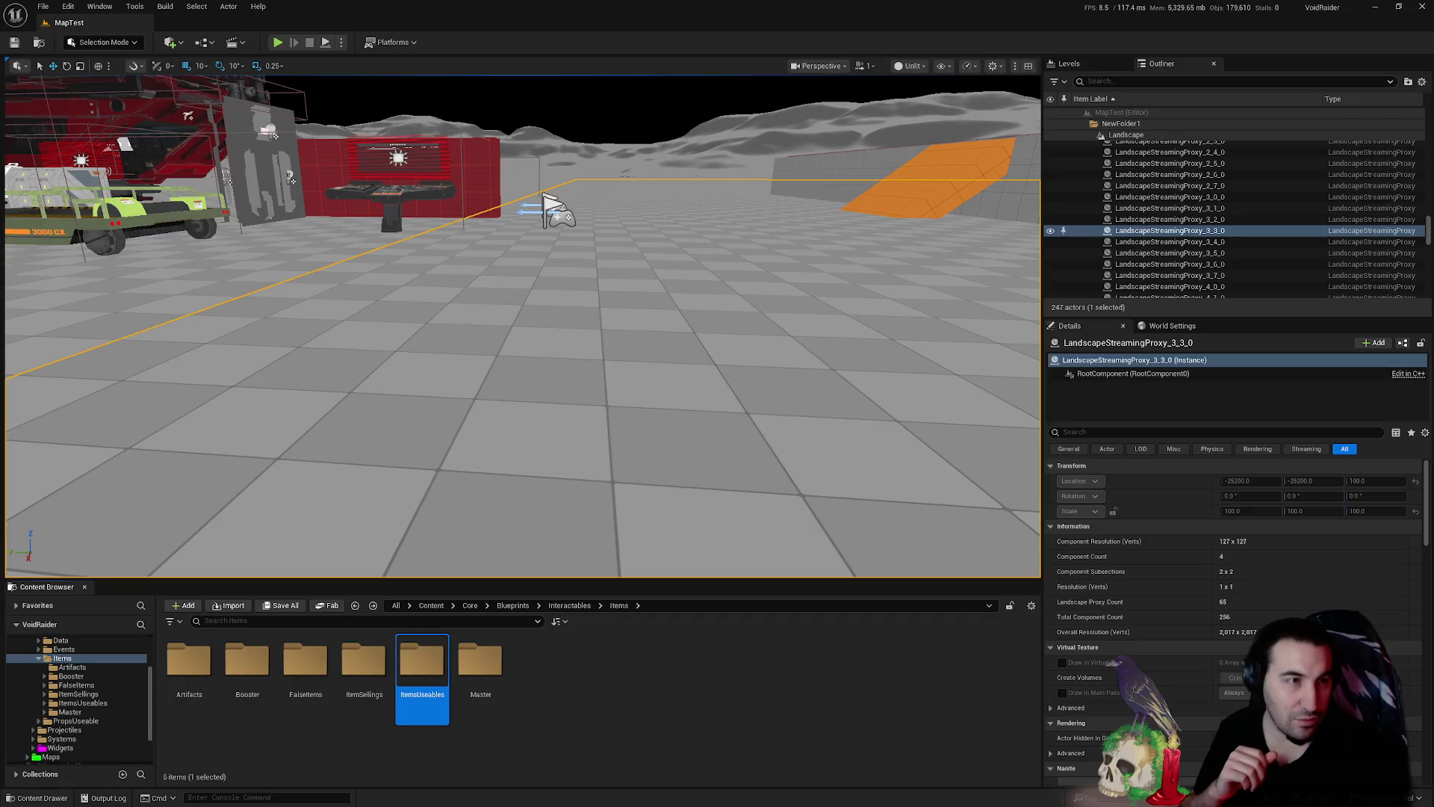